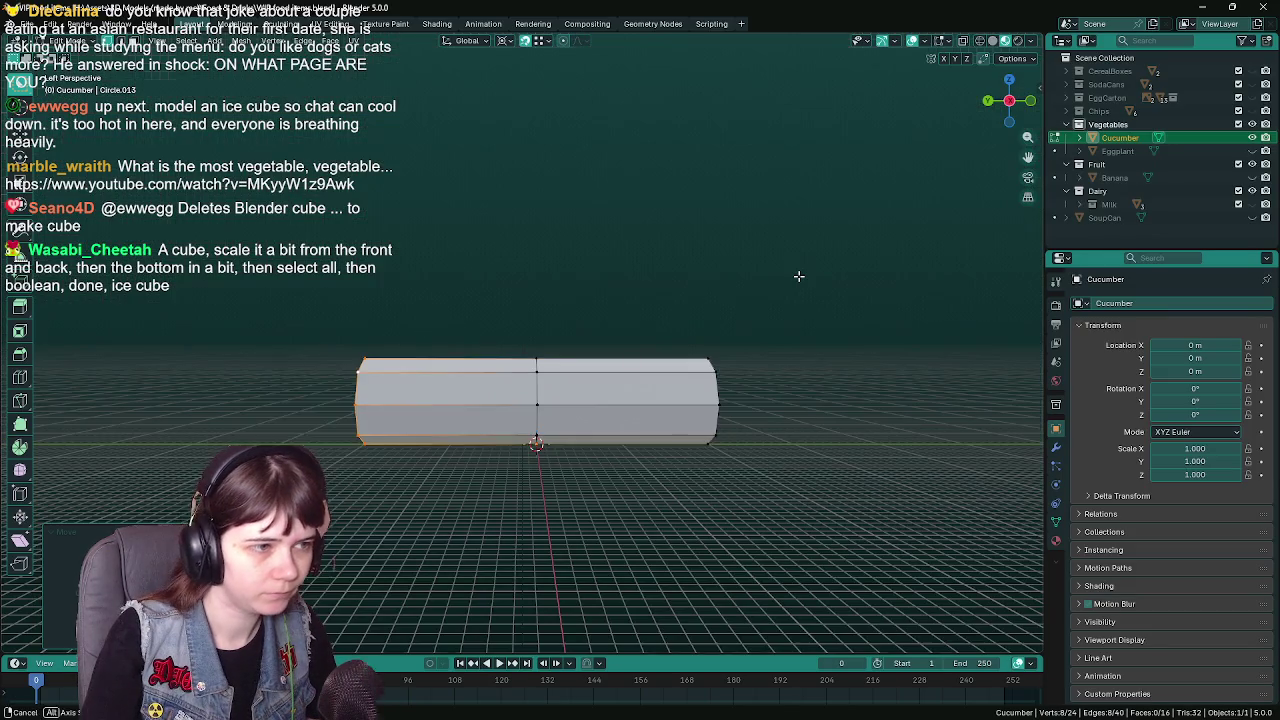
Try extruding the right end face along Y, then cancel and undo the attempt
{"action": "key", "text": "KP_5"}
{"action": "scroll", "coordinate": [798, 276], "scroll_direction": "up", "scroll_amount": 3}
{"action": "key", "text": "ctrl+s"}
{"action": "key", "text": "KP_5"}
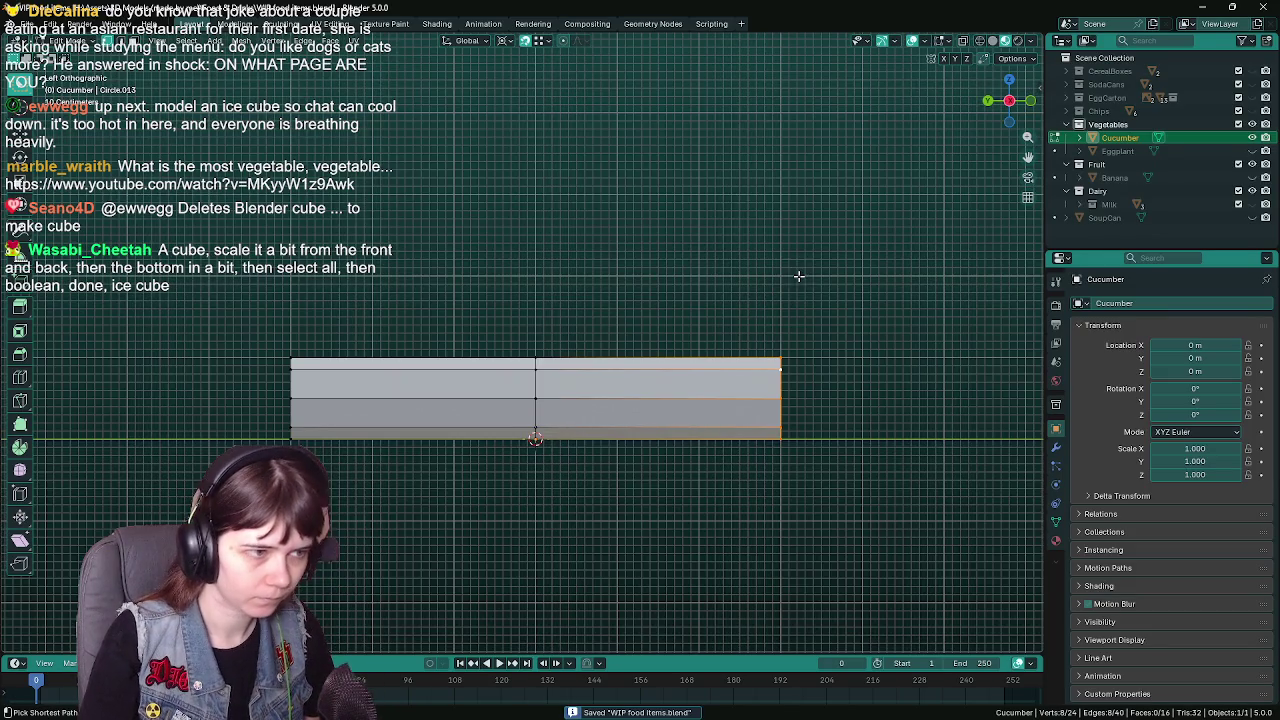
{"action": "key", "text": "e"}
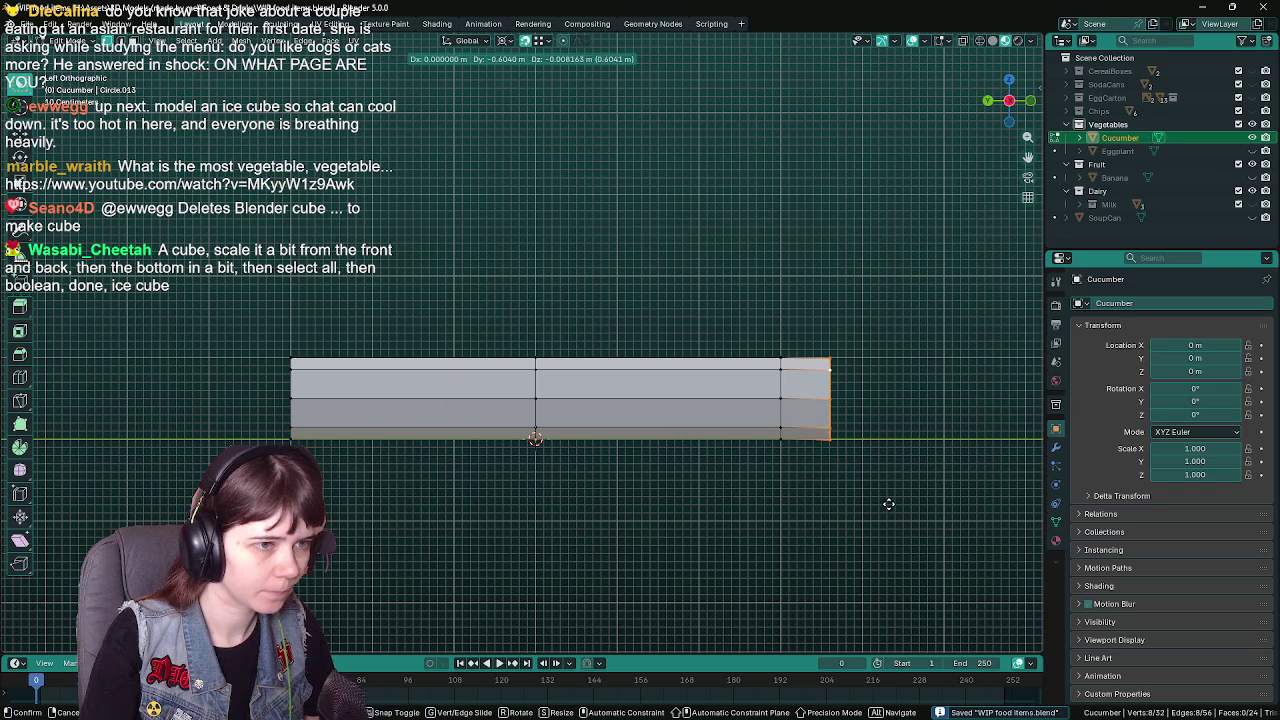
{"action": "key", "text": "y"}
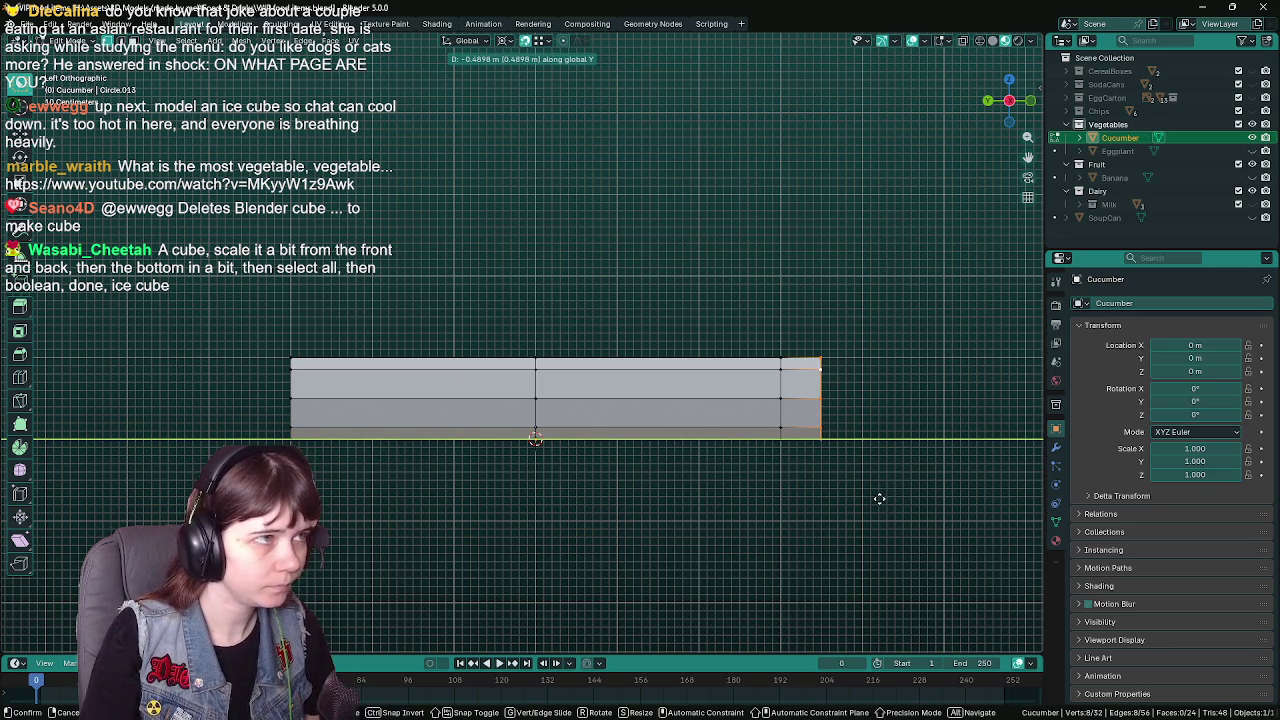
{"action": "key", "text": "Escape"}
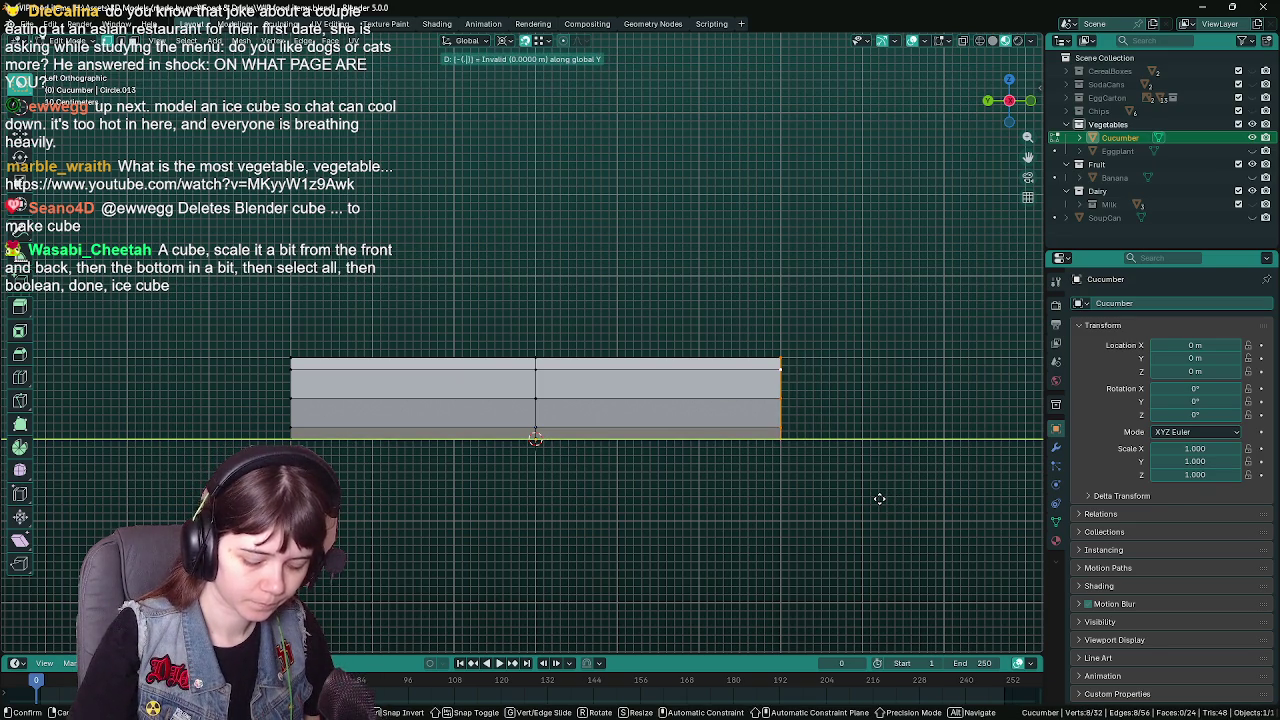
{"action": "key", "text": "ctrl+z"}
Re-extrude the right end into one short extra section and save the file
{"action": "key", "text": "e"}
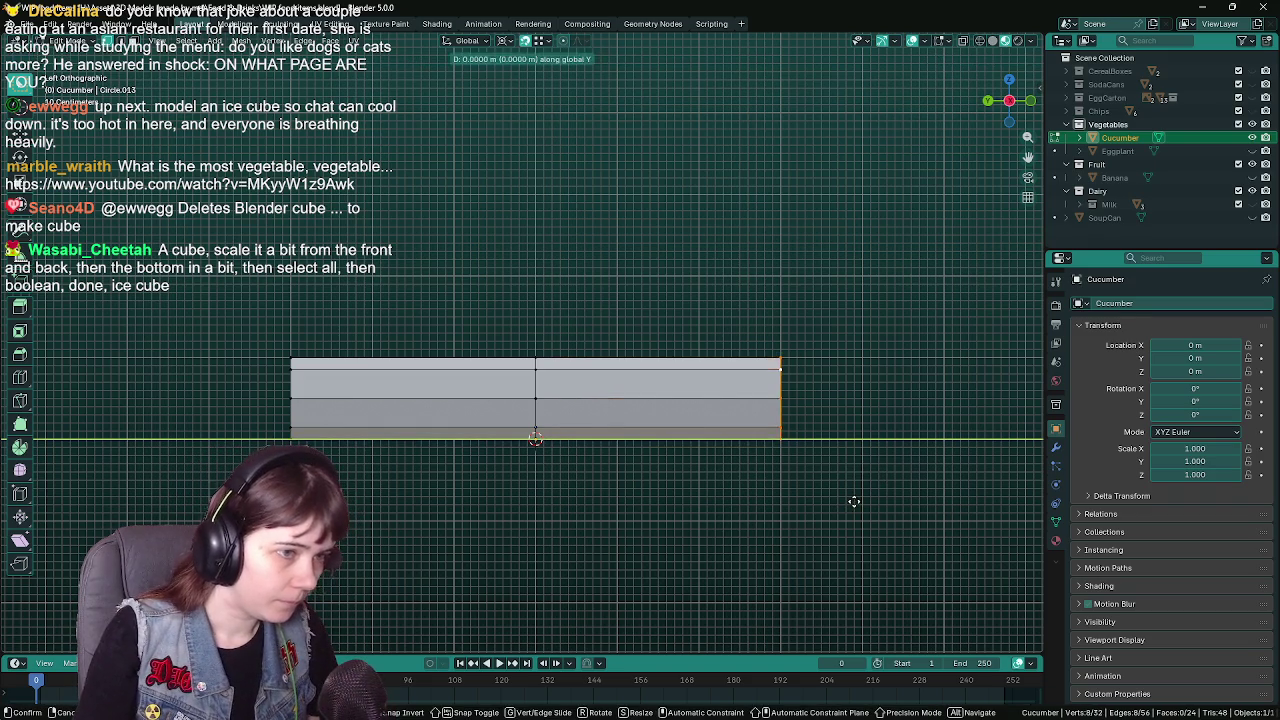
{"action": "left_click", "coordinate": [896, 493]}
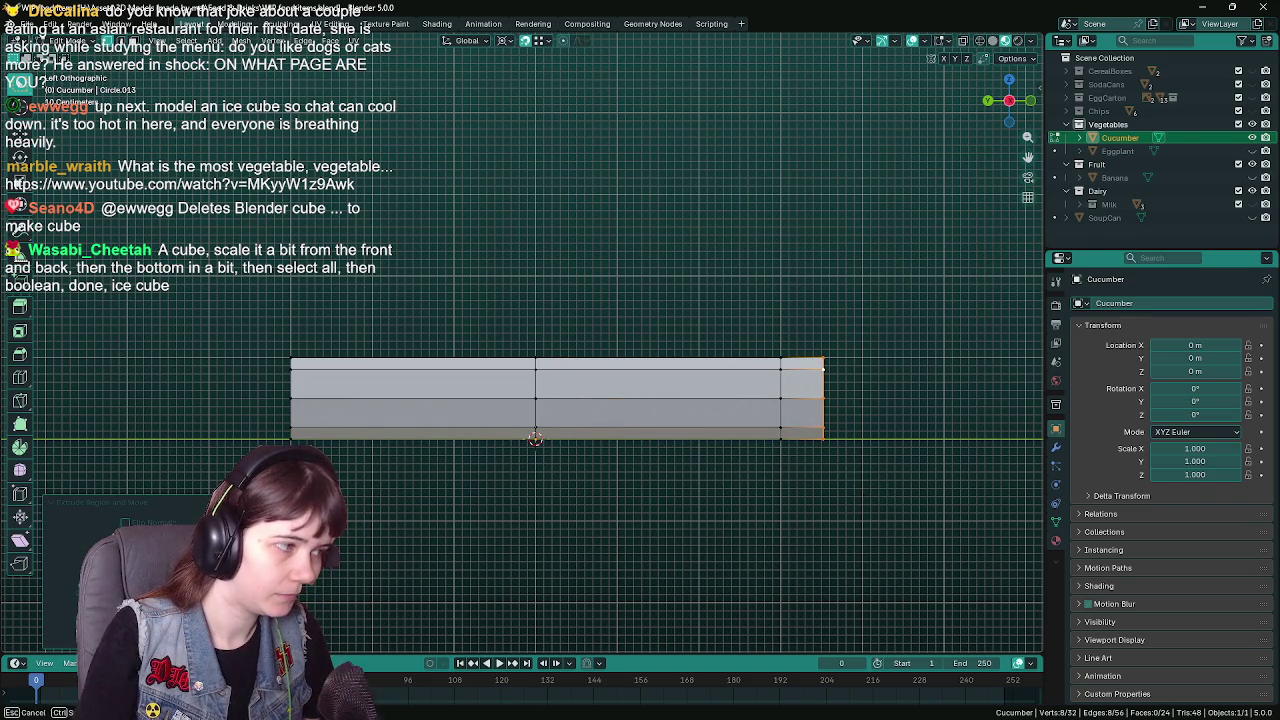
{"action": "key", "text": "ctrl+s"}
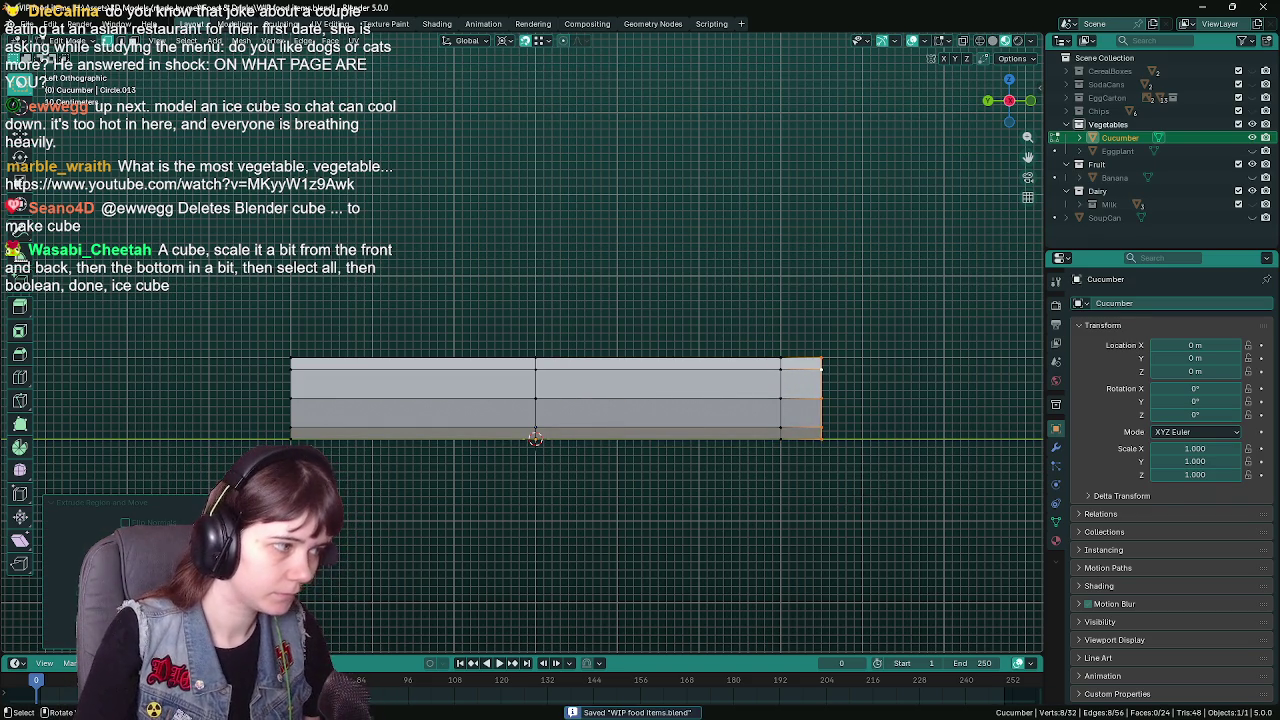
{"action": "middle_click_drag", "start_coordinate": [870, 485], "coordinate": [876, 480], "text": "shift"}
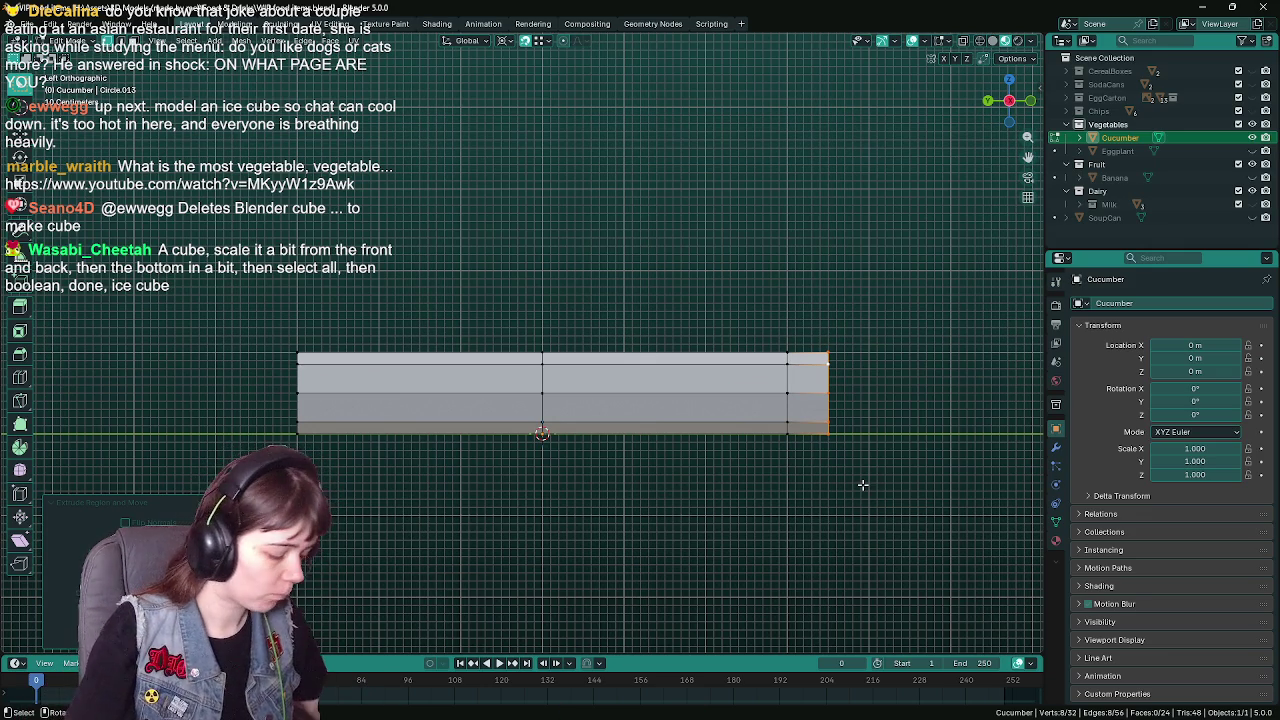
{"action": "key", "text": "ctrl+s"}
Delete the cucumber's left-half vertices in wireframe view, then return to solid shading
{"action": "key", "text": "z"}
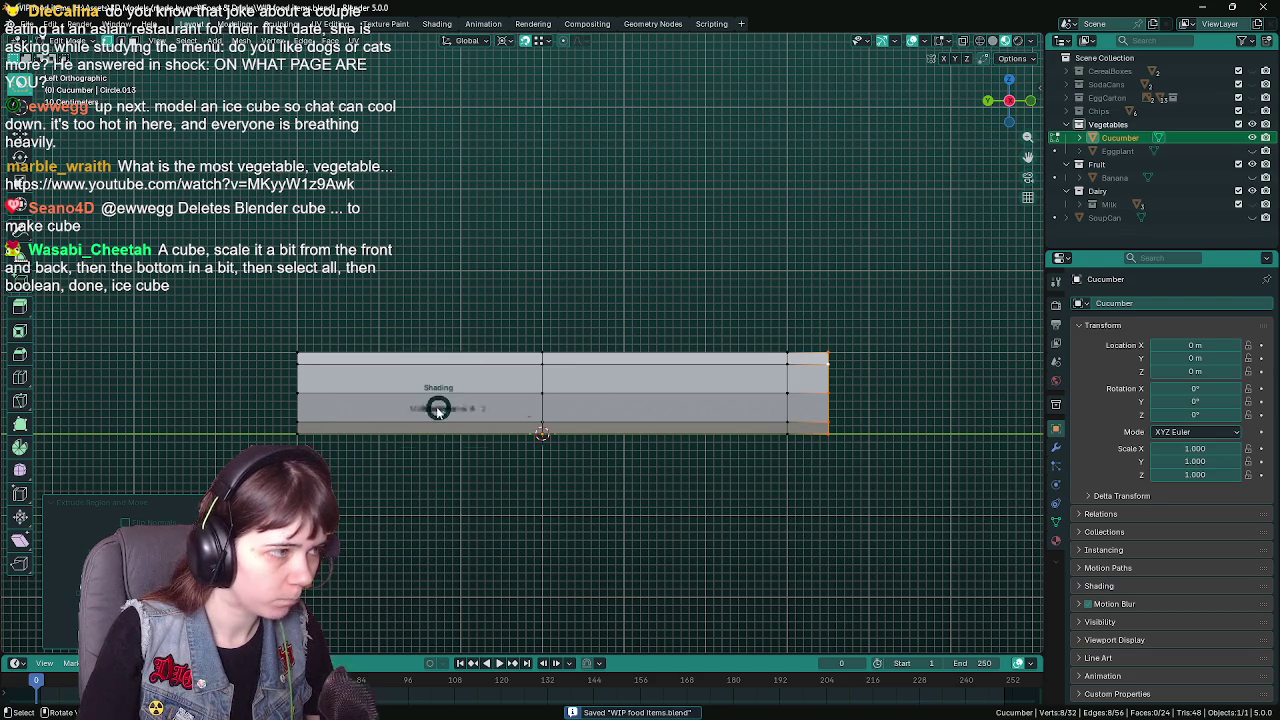
{"action": "left_click", "coordinate": [338, 485]}
{"action": "key", "text": "z"}
{"action": "key", "text": "x"}
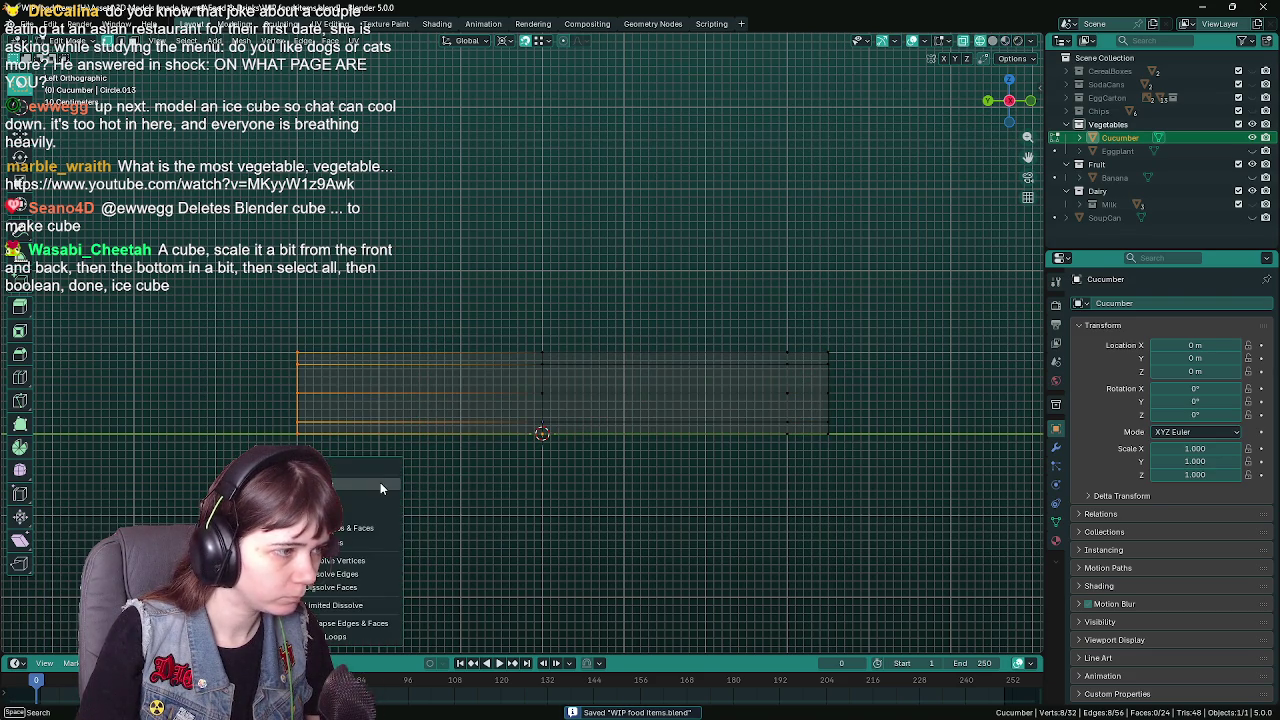
{"action": "left_click", "coordinate": [372, 482]}
{"action": "key", "text": "z"}
{"action": "left_click", "coordinate": [751, 494]}
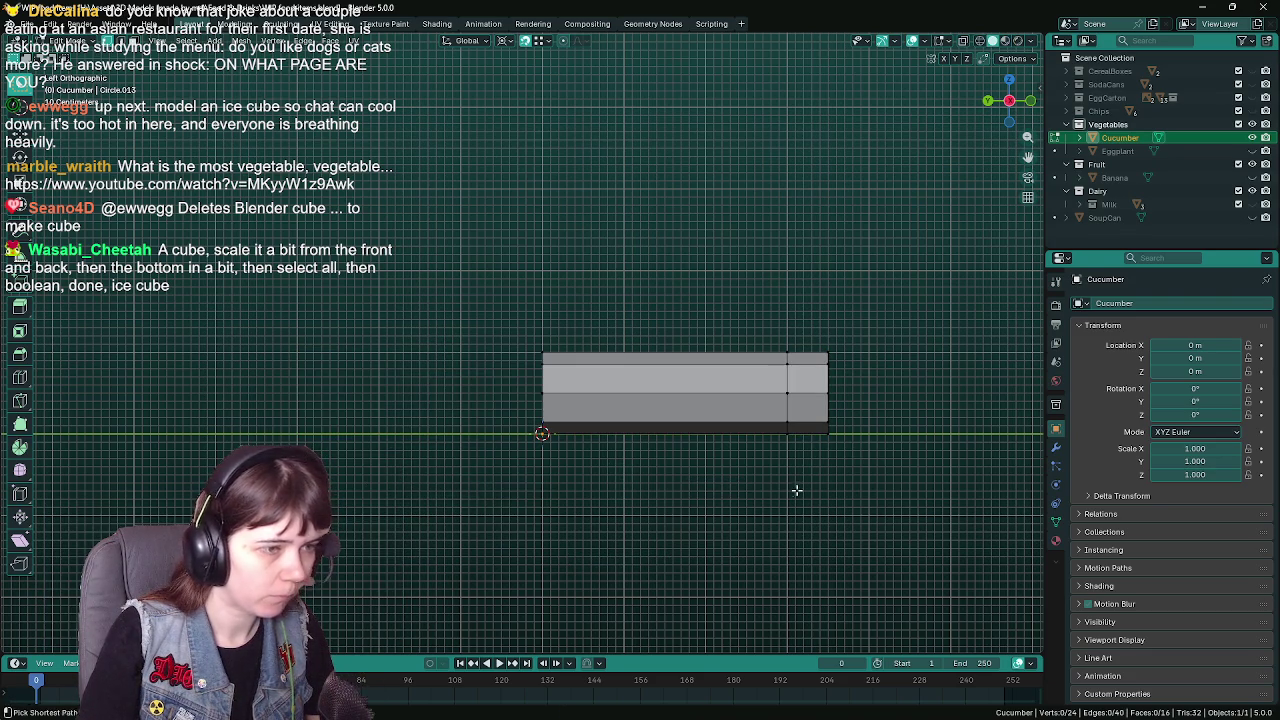
Add a Mirror modifier and switch its axis from X to Y
{"action": "left_click", "coordinate": [1055, 446]}
{"action": "left_click", "coordinate": [1118, 303]}
{"action": "mouse_move", "coordinate": [1082, 306]}
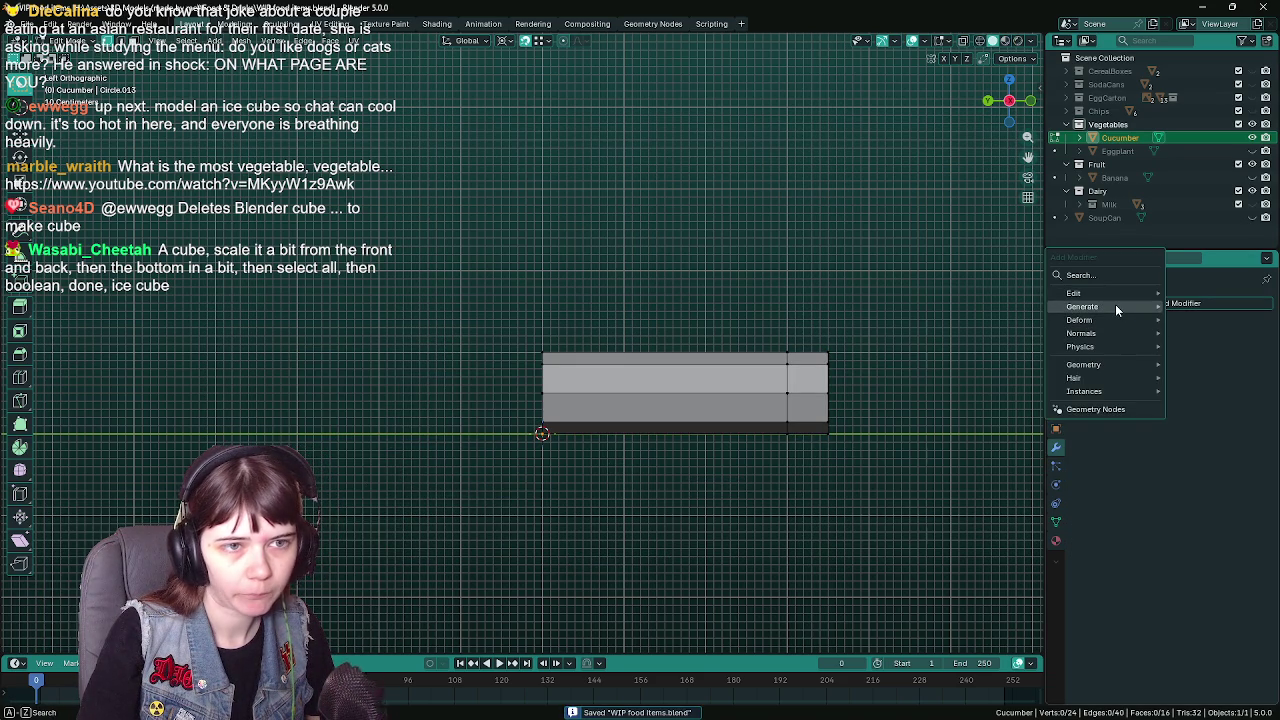
{"action": "left_click", "coordinate": [980, 432]}
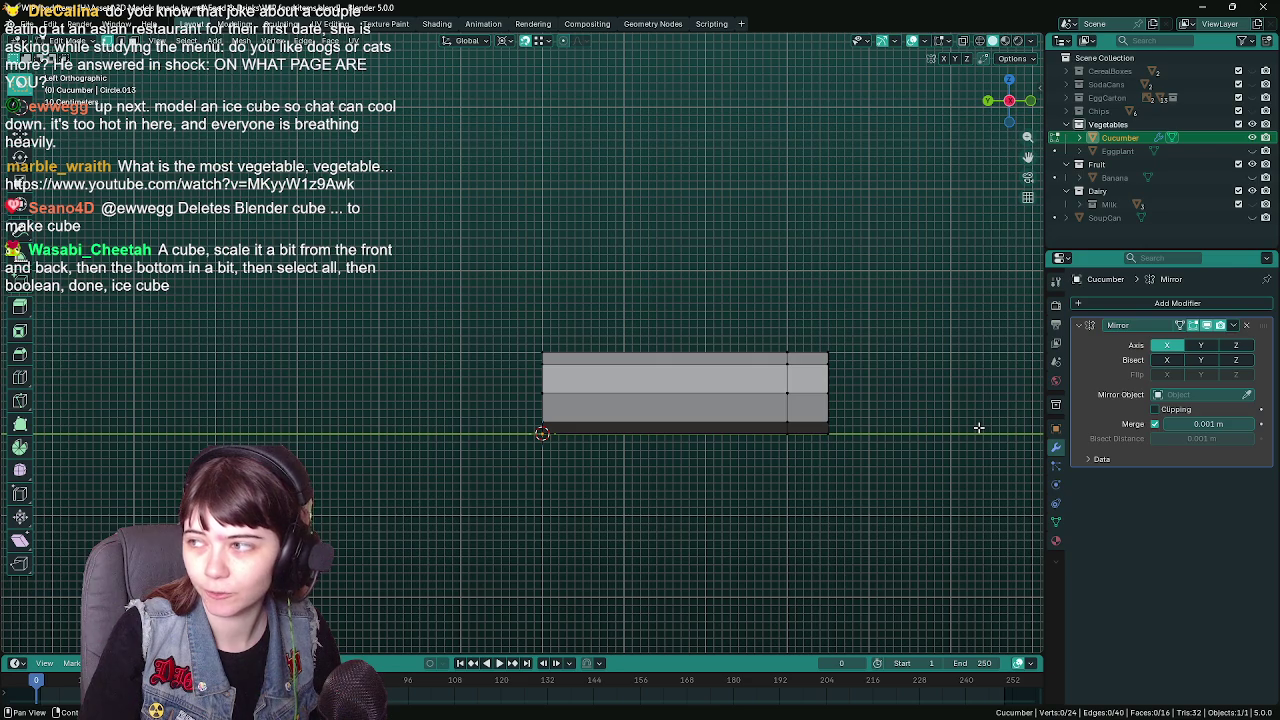
{"action": "key", "text": "ctrl+s"}
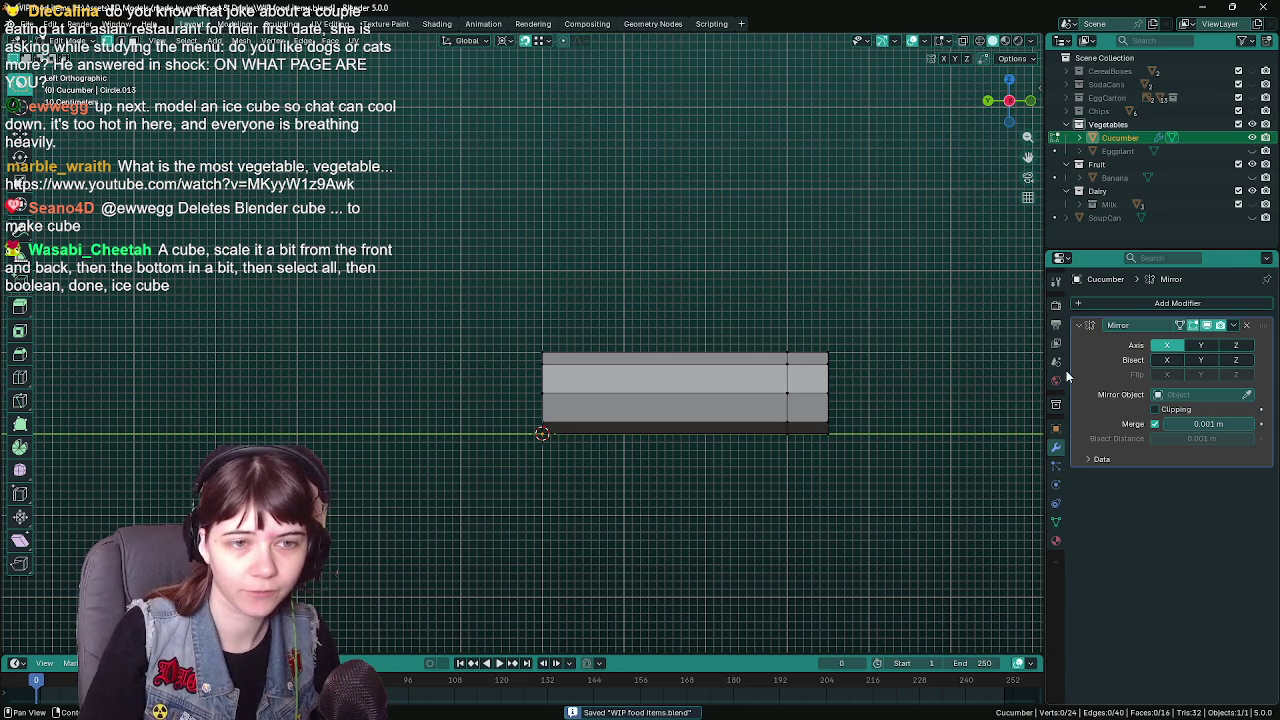
{"action": "left_click", "coordinate": [1166, 345]}
{"action": "left_click", "coordinate": [1203, 347]}
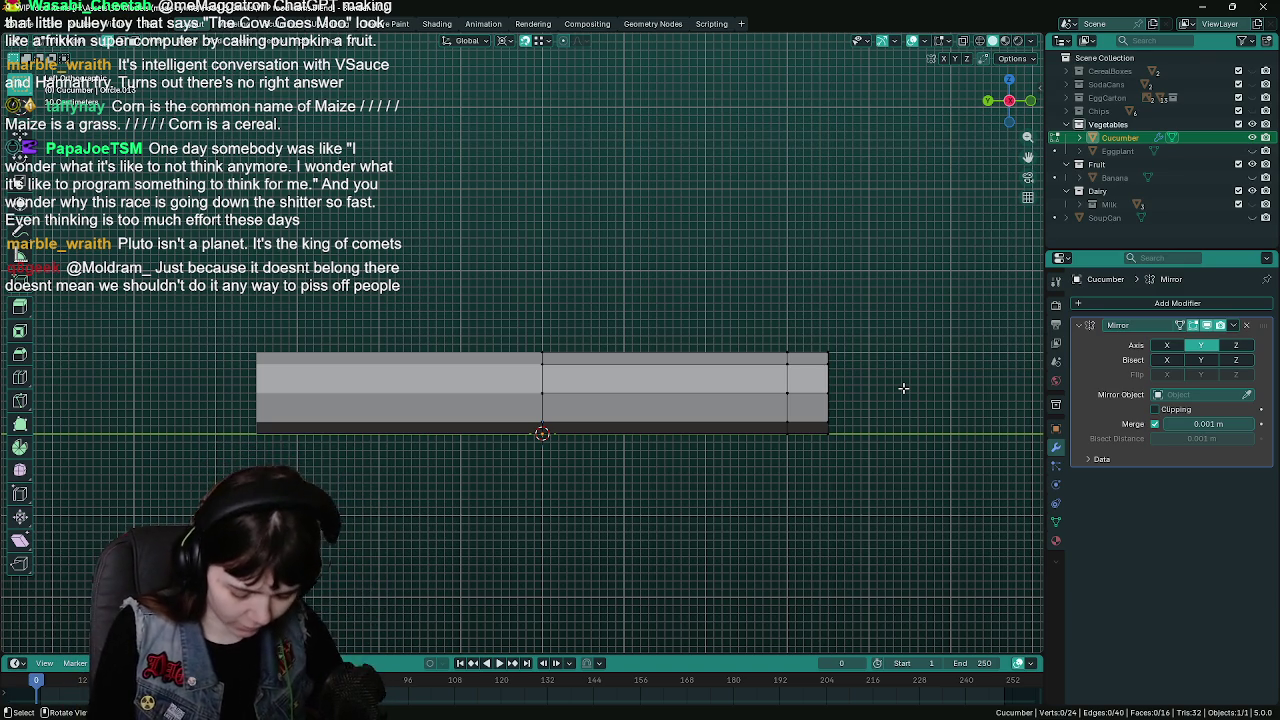
Select the eight-vertex loop at the cucumber's right end and save the file
{"action": "middle_click_drag", "start_coordinate": [745, 385], "coordinate": [727, 368], "text": "shift"}
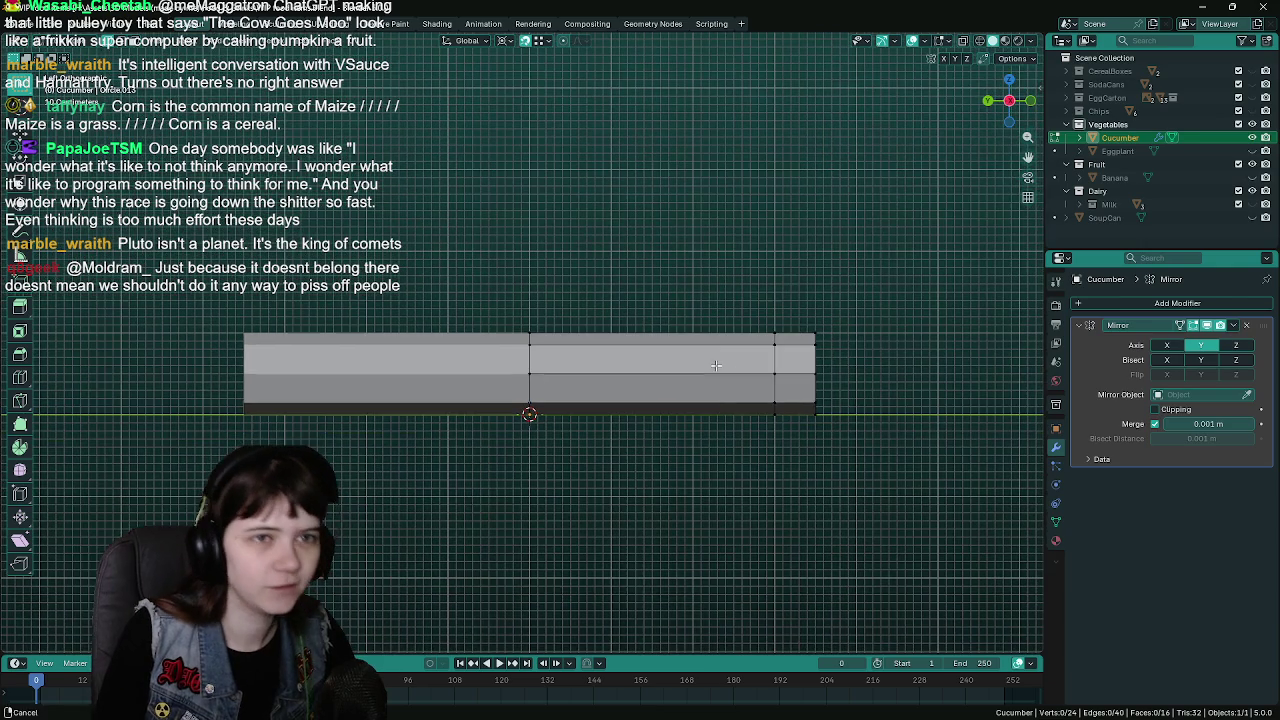
{"action": "left_click", "coordinate": [810, 367], "text": "alt"}
{"action": "key", "text": "ctrl+s"}
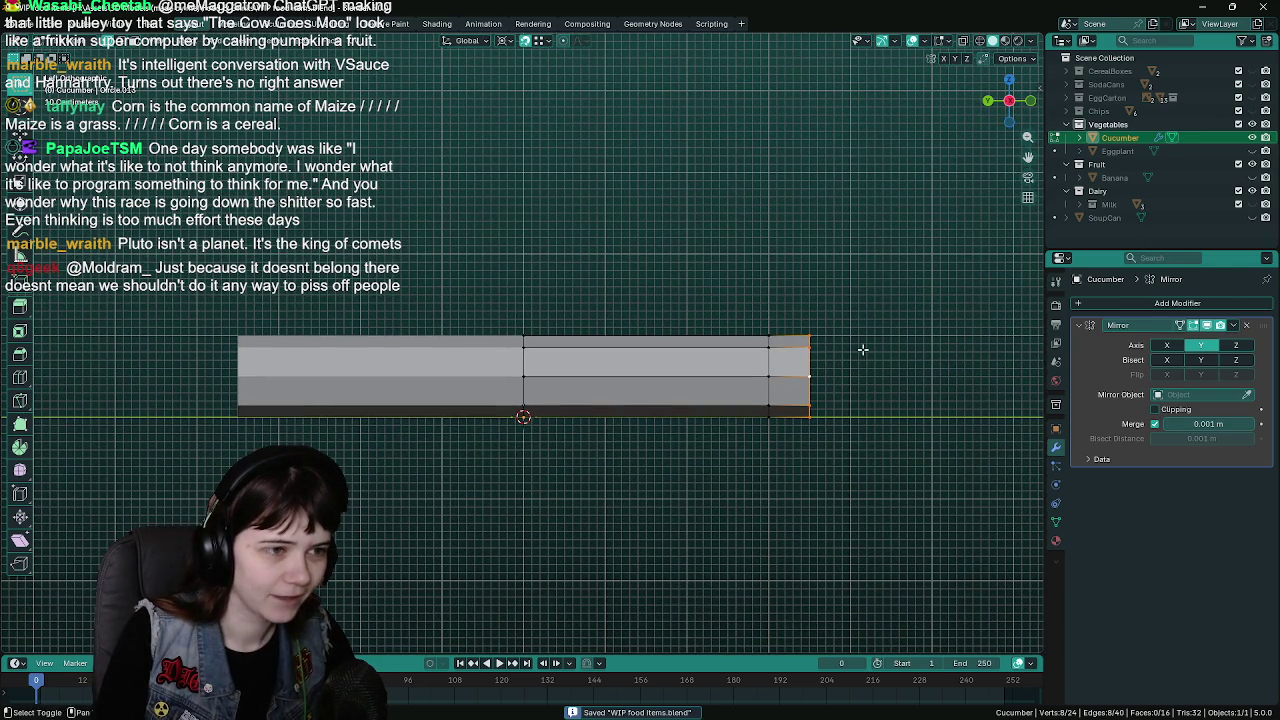
{"action": "middle_click_drag", "start_coordinate": [864, 351], "coordinate": [885, 356], "text": "shift"}
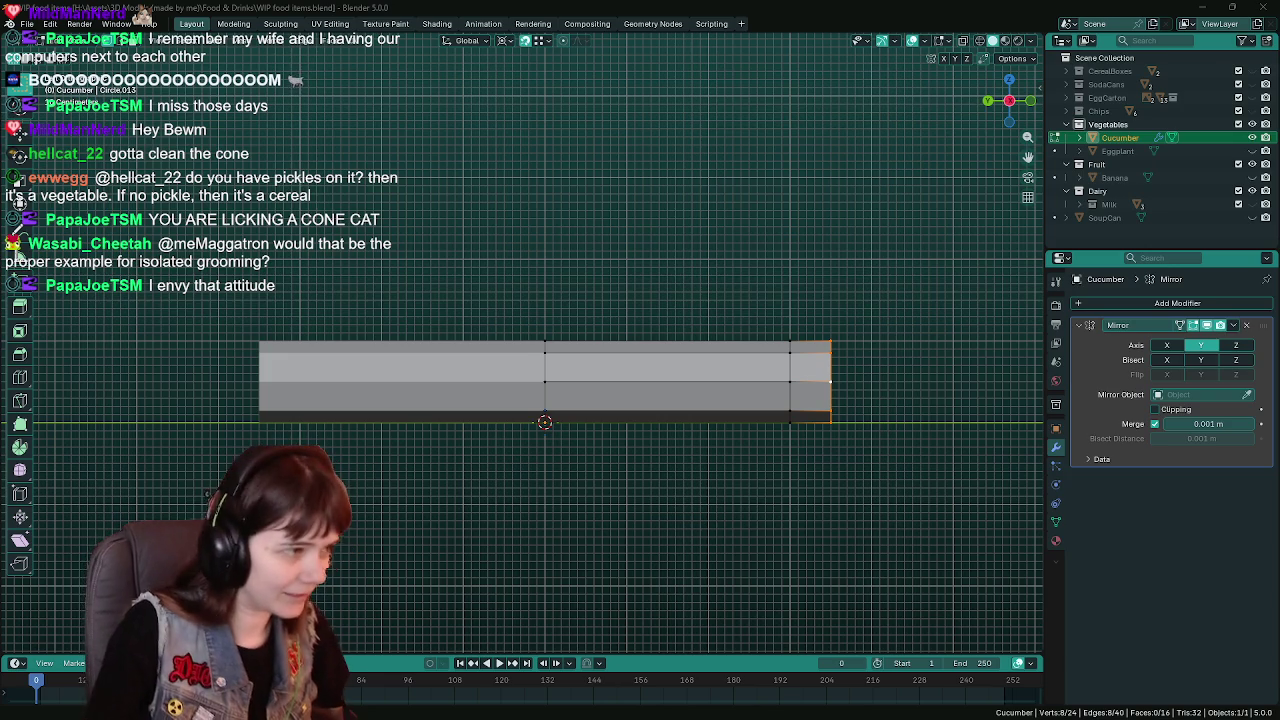
Scale the right end loop down to about 0.63 and set the pivot point to Median Point
{"action": "key", "text": "ctrl+s"}
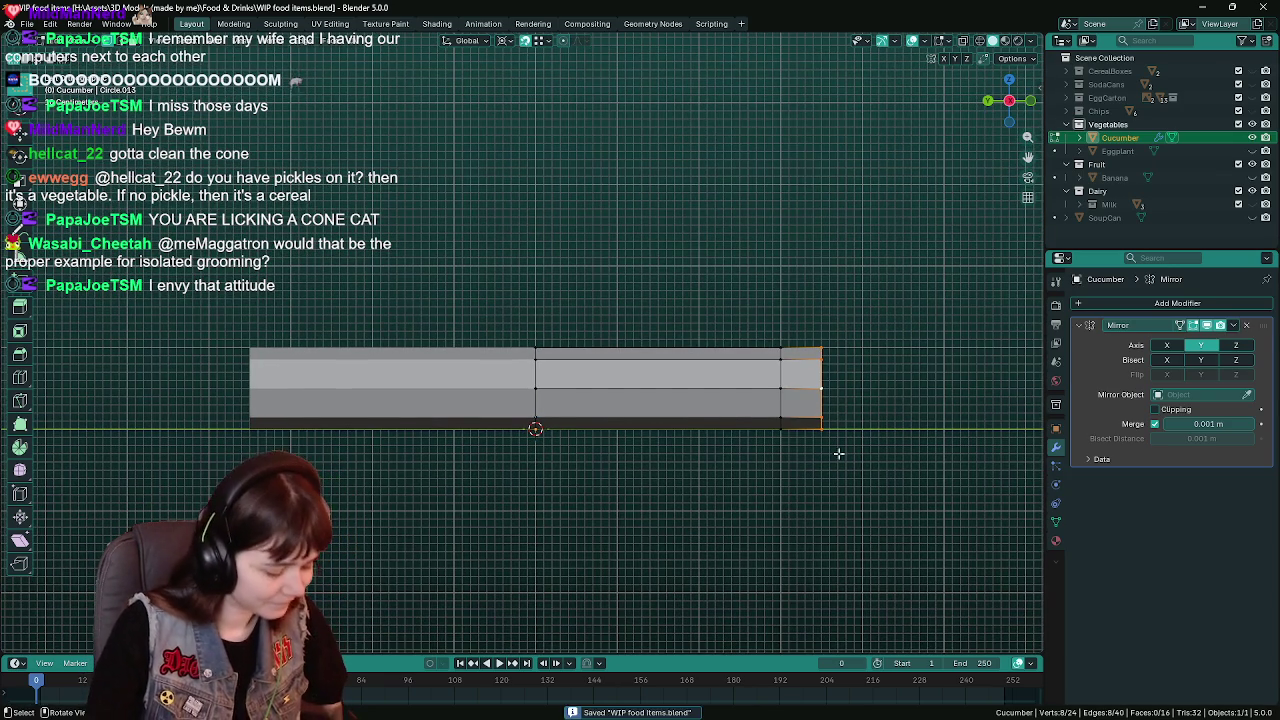
{"action": "key", "text": "s"}
{"action": "left_click", "coordinate": [640, 40]}
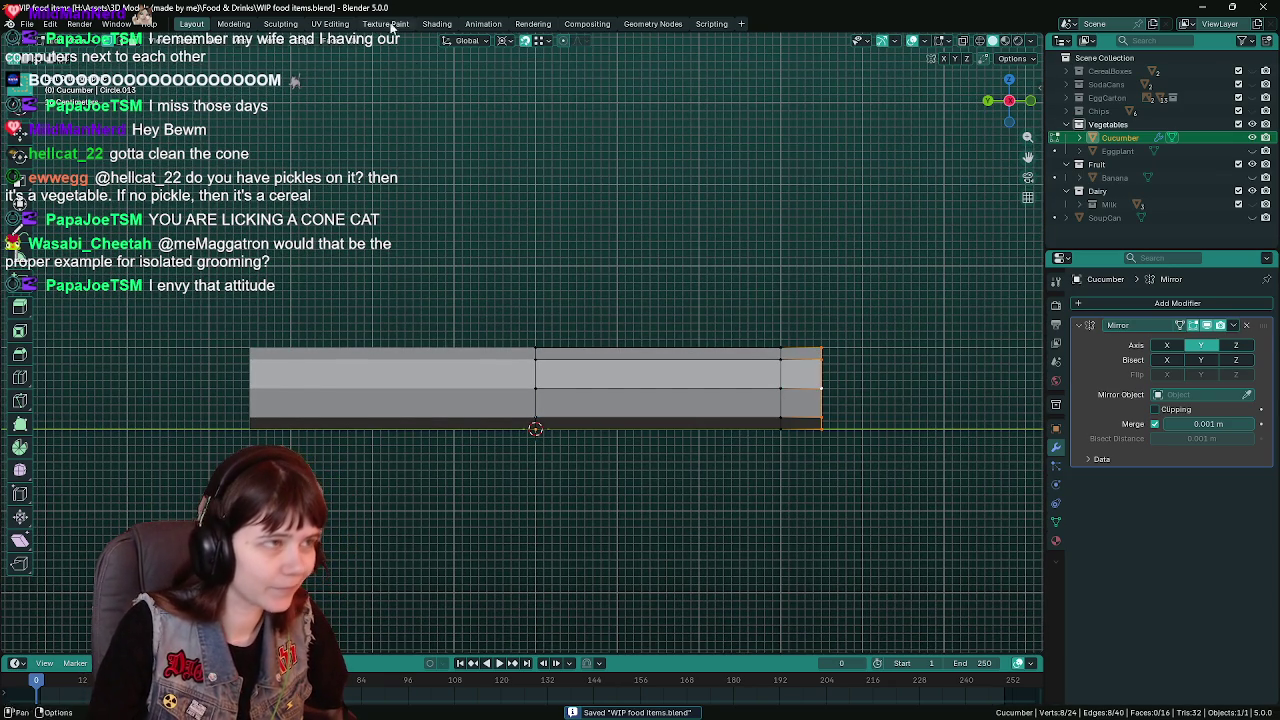
{"action": "left_click", "coordinate": [527, 40]}
{"action": "left_click", "coordinate": [532, 118]}
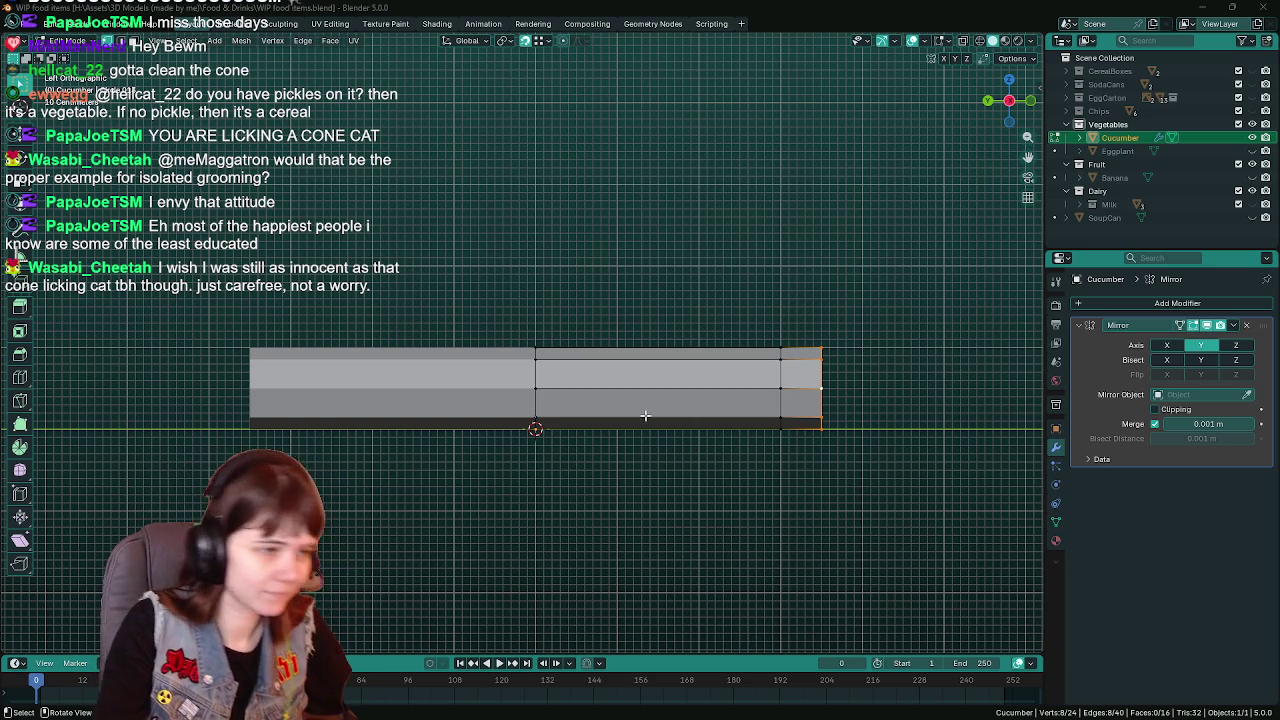
{"action": "middle_click_drag", "start_coordinate": [826, 400], "coordinate": [846, 382]}
Shrink the end vertices into a taper, slide them inward along X, and save
{"action": "key", "text": "ctrl+s"}
{"action": "key", "text": "s"}
{"action": "left_click", "coordinate": [888, 391]}
{"action": "key", "text": "g"}
{"action": "key", "text": "x"}
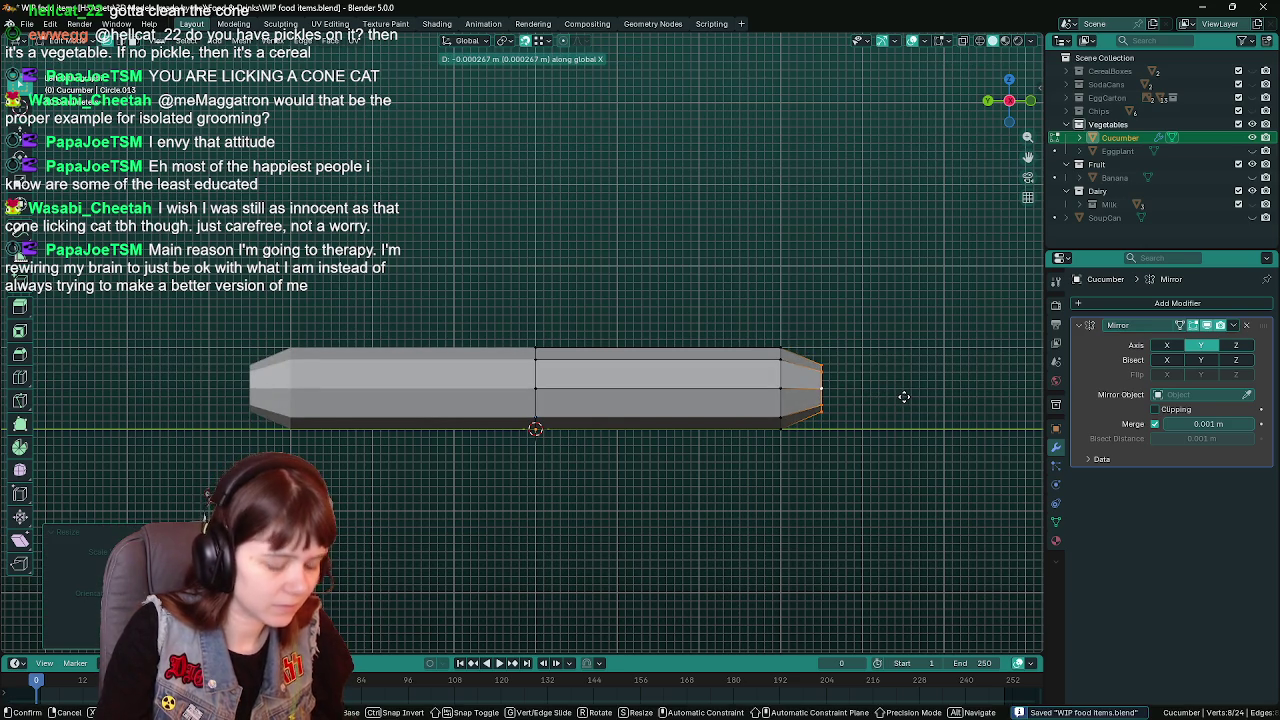
{"action": "left_click", "coordinate": [889, 400]}
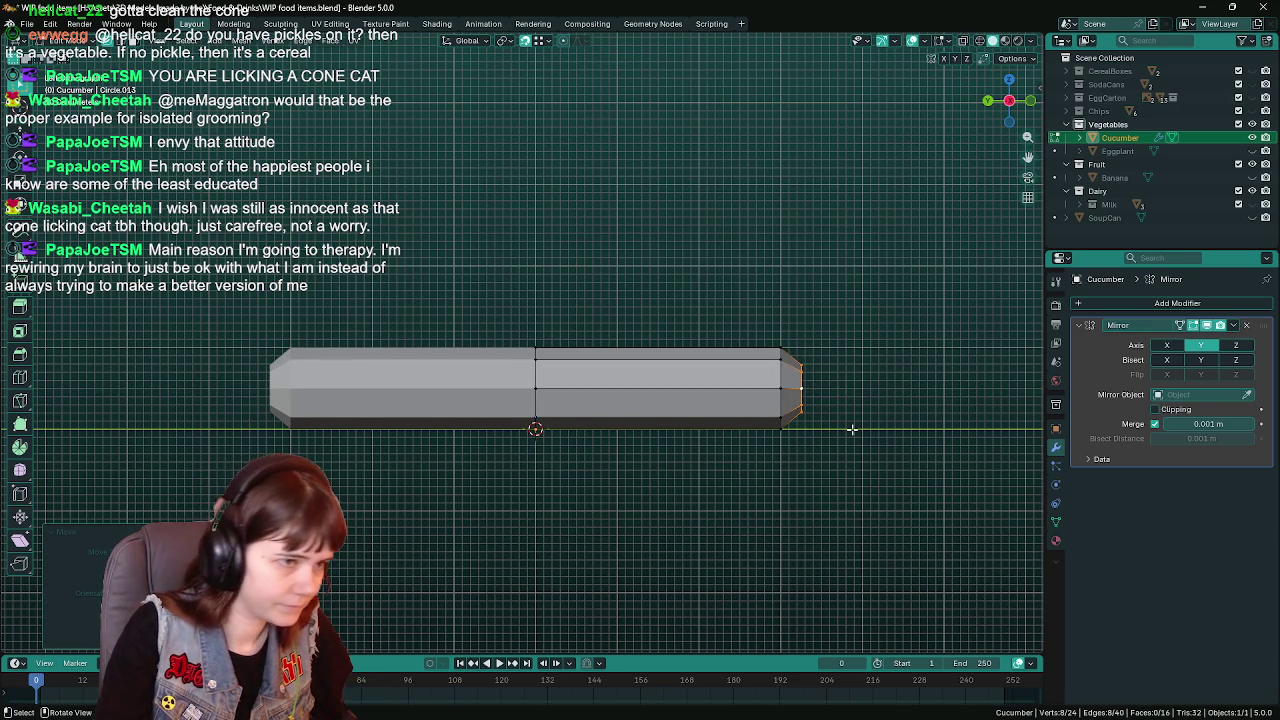
{"action": "middle_click_drag", "start_coordinate": [855, 433], "coordinate": [638, 456]}
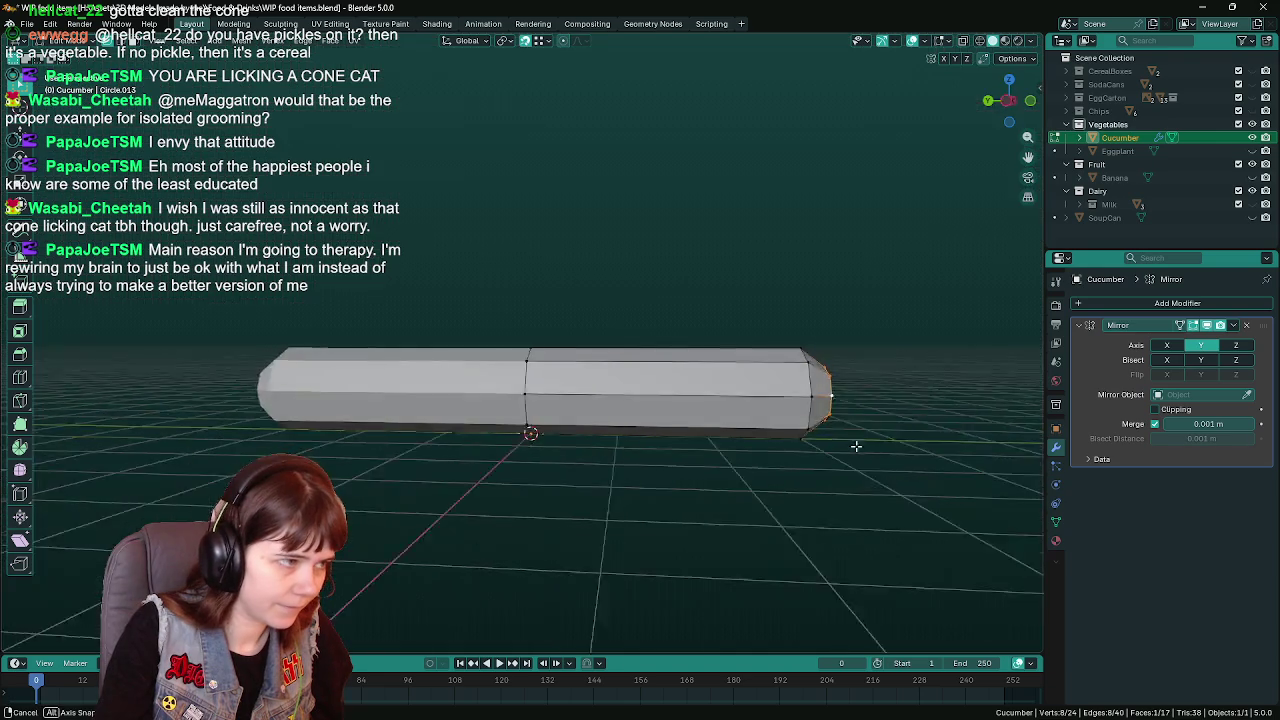
{"action": "key", "text": "ctrl+s"}
{"action": "key", "text": "ctrl+KP_3"}
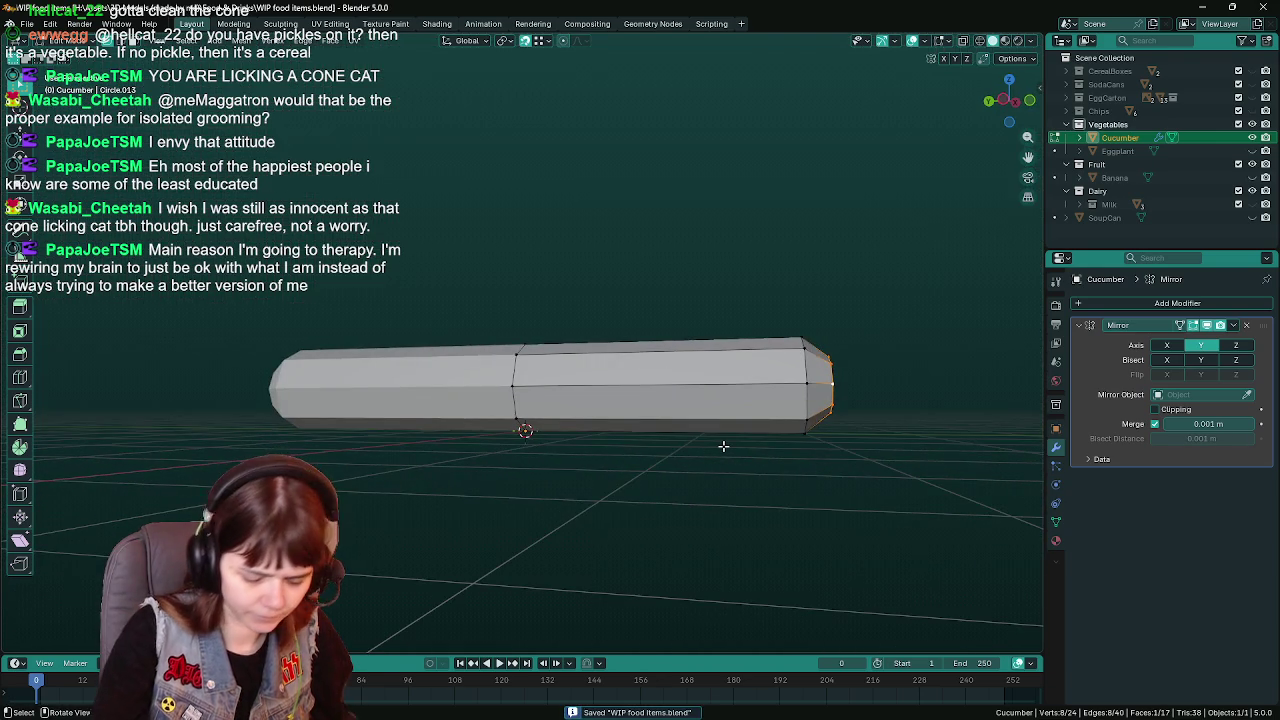
{"action": "key", "text": "KP_5"}
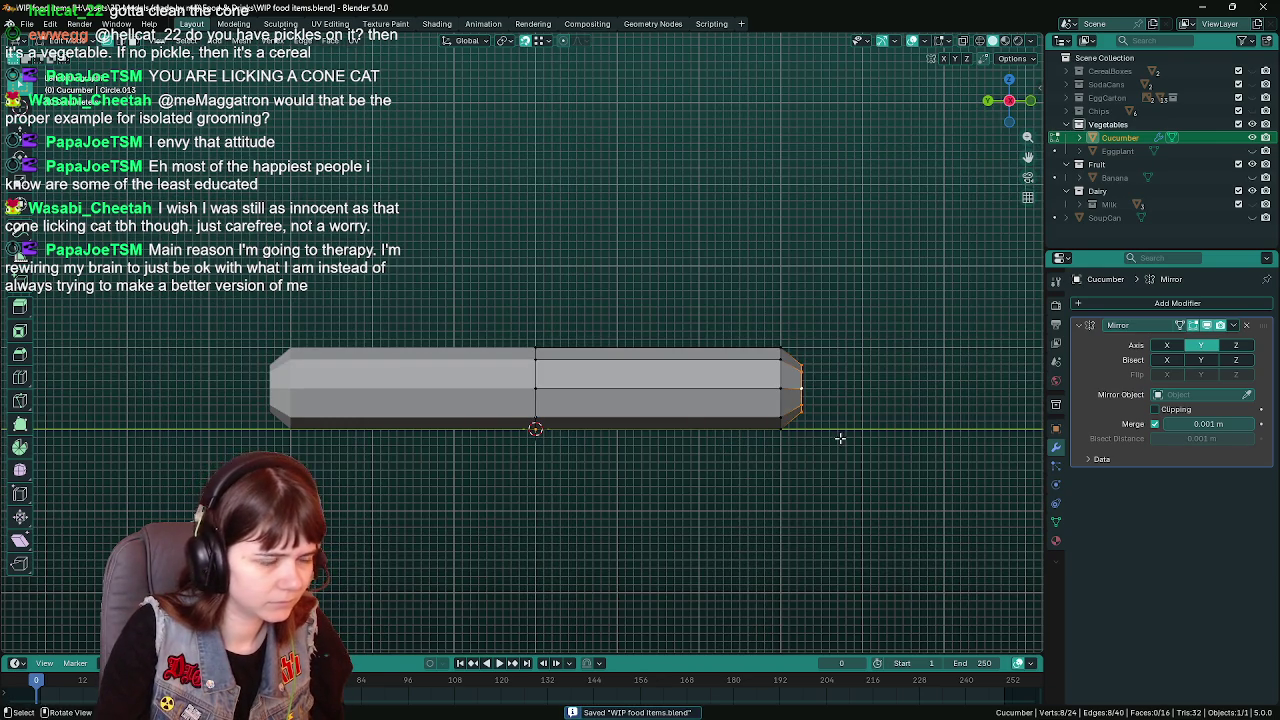
{"action": "middle_click_drag", "start_coordinate": [840, 437], "coordinate": [757, 445]}
{"action": "key", "text": "ctrl+KP_3"}
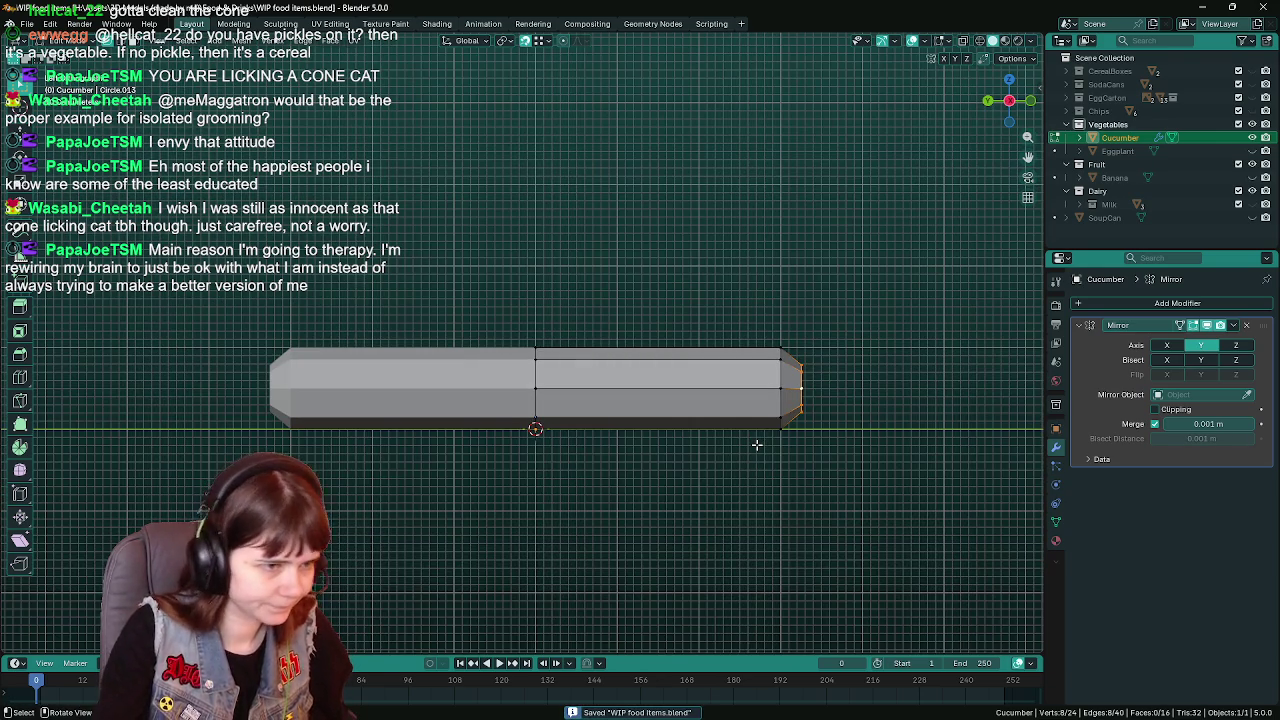
Move the end faces out along Y and shrink them into a smaller tapered cap
{"action": "key", "text": "g"}
{"action": "key", "text": "y"}
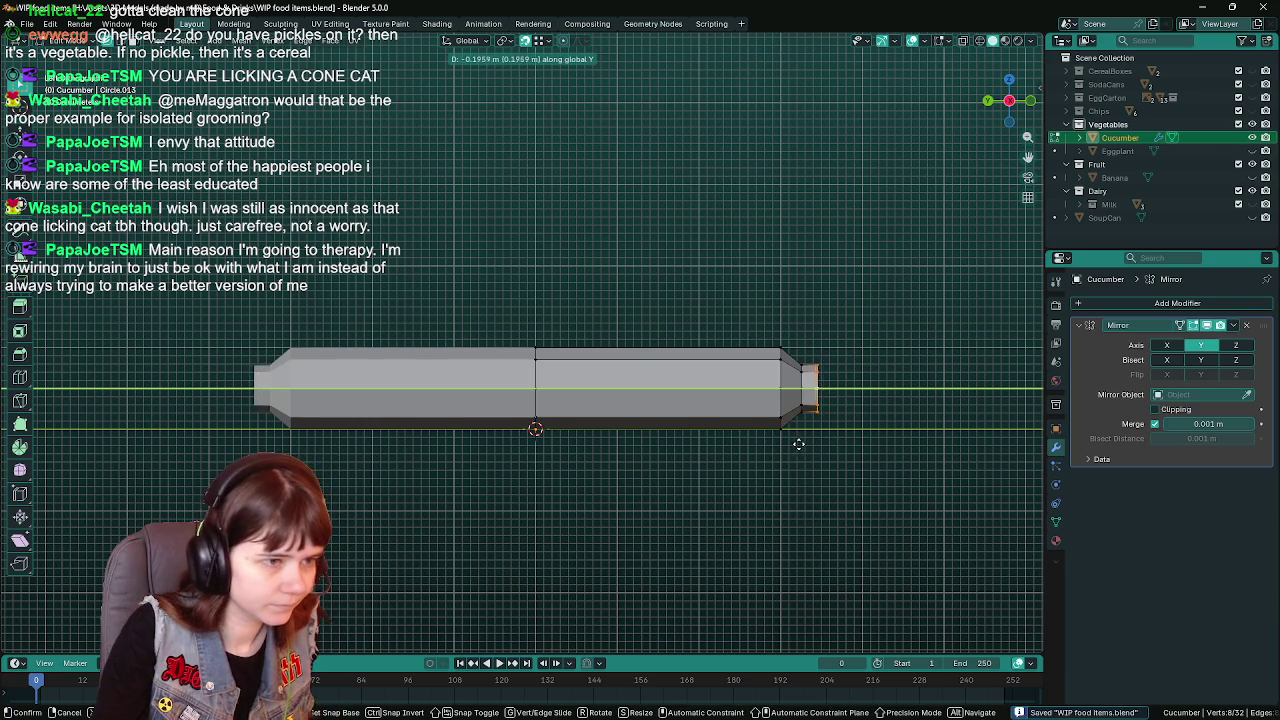
{"action": "left_click", "coordinate": [790, 534]}
{"action": "key", "text": "s"}
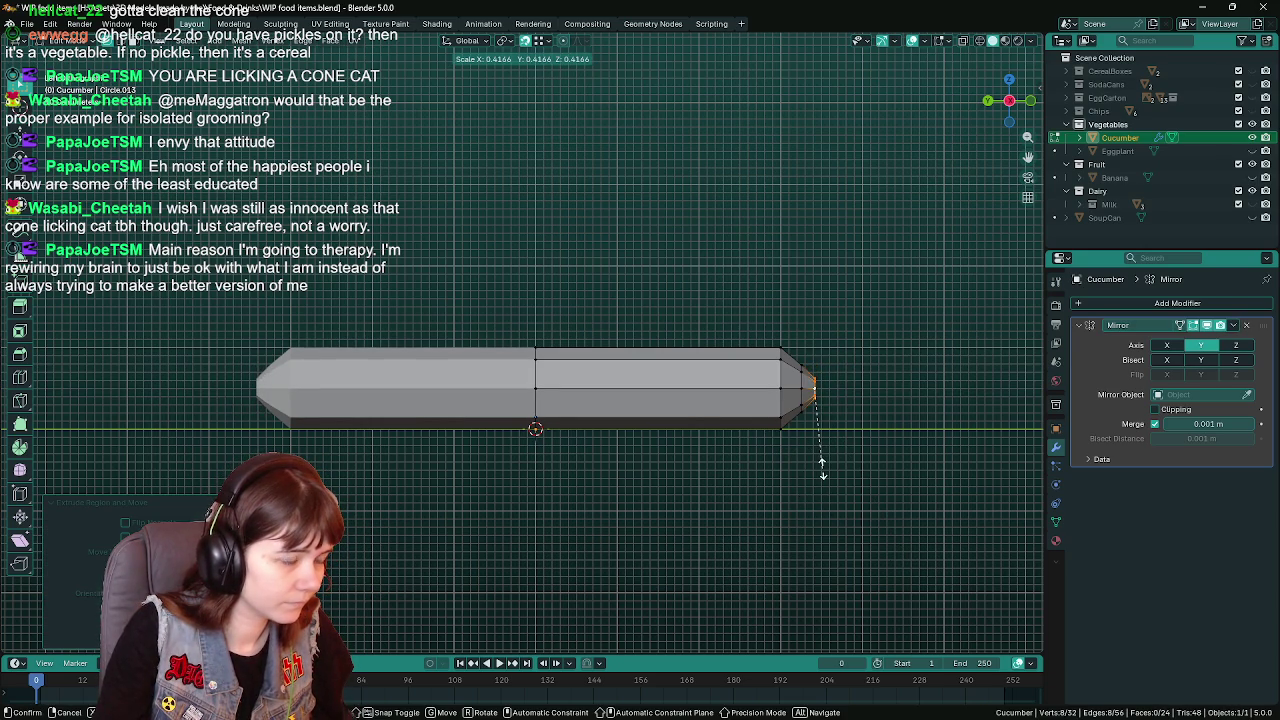
{"action": "left_click", "coordinate": [822, 468]}
Reposition the cap vertices, undo the last tip nudge, and apply the Mirror modifier
{"action": "key", "text": "g"}
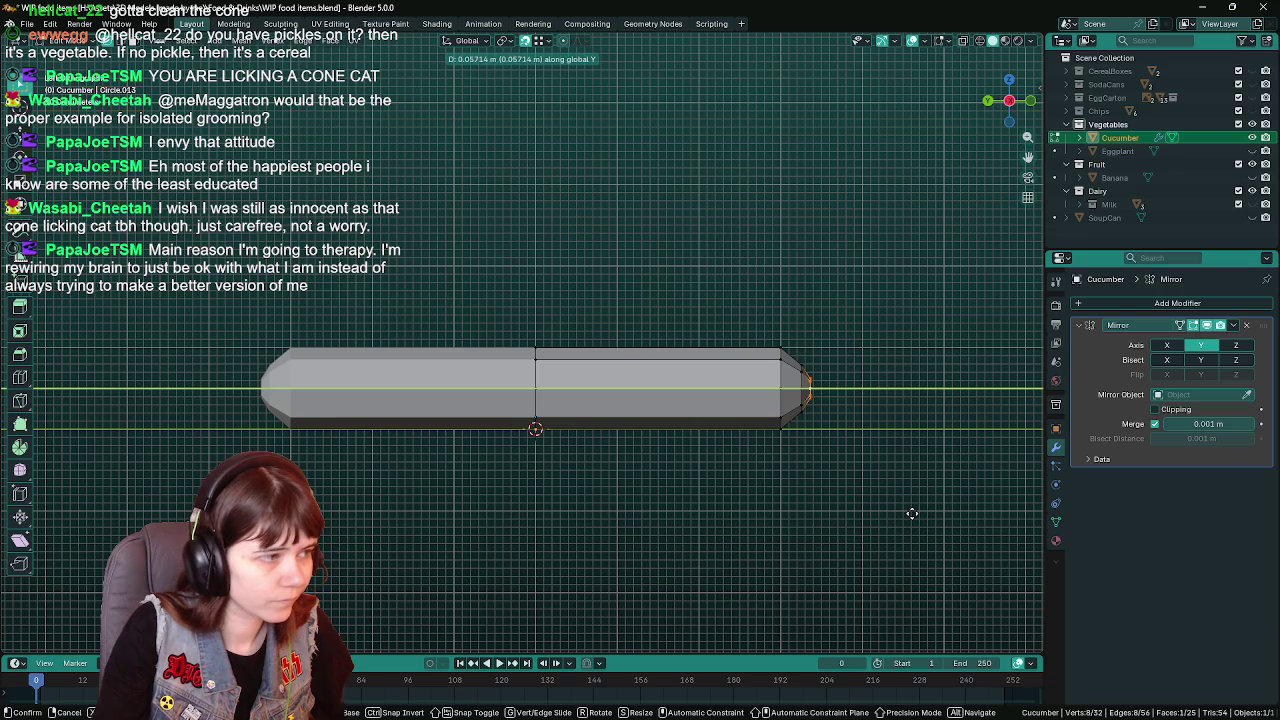
{"action": "left_click", "coordinate": [909, 515]}
{"action": "key", "text": "g"}
{"action": "left_click", "coordinate": [815, 459]}
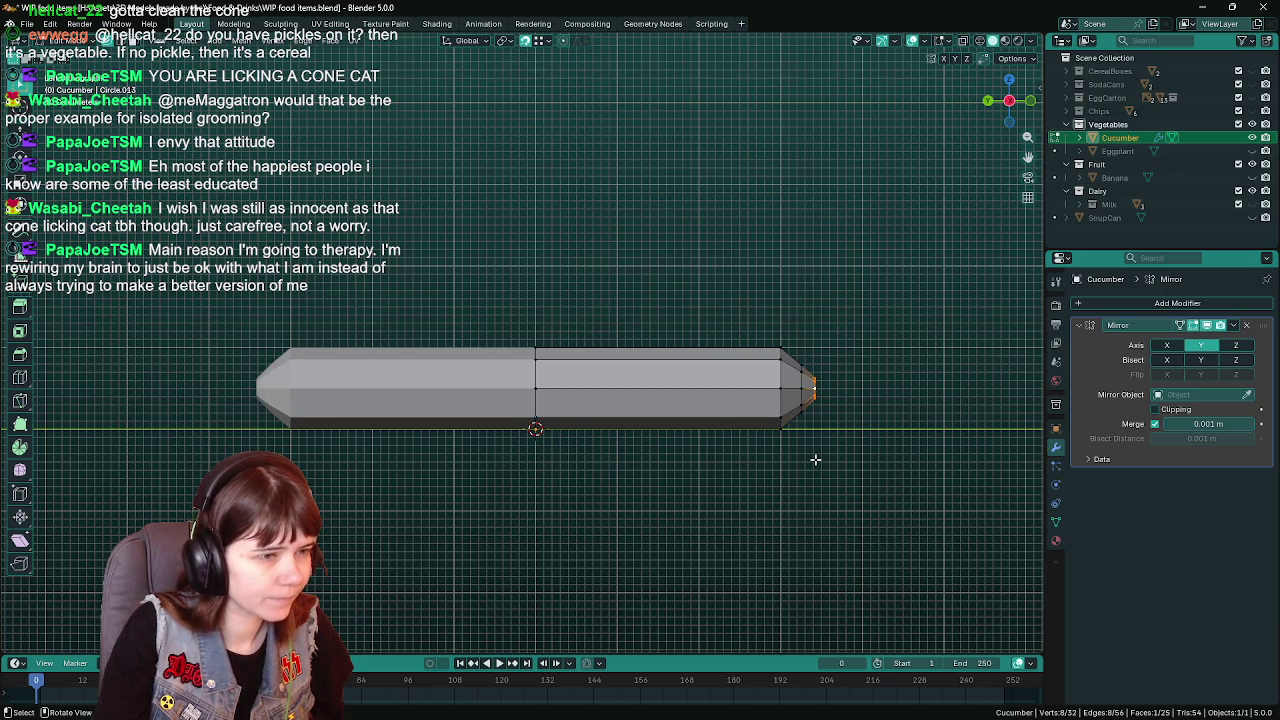
{"action": "key", "text": "ctrl+z"}
{"action": "key", "text": "ctrl+s"}
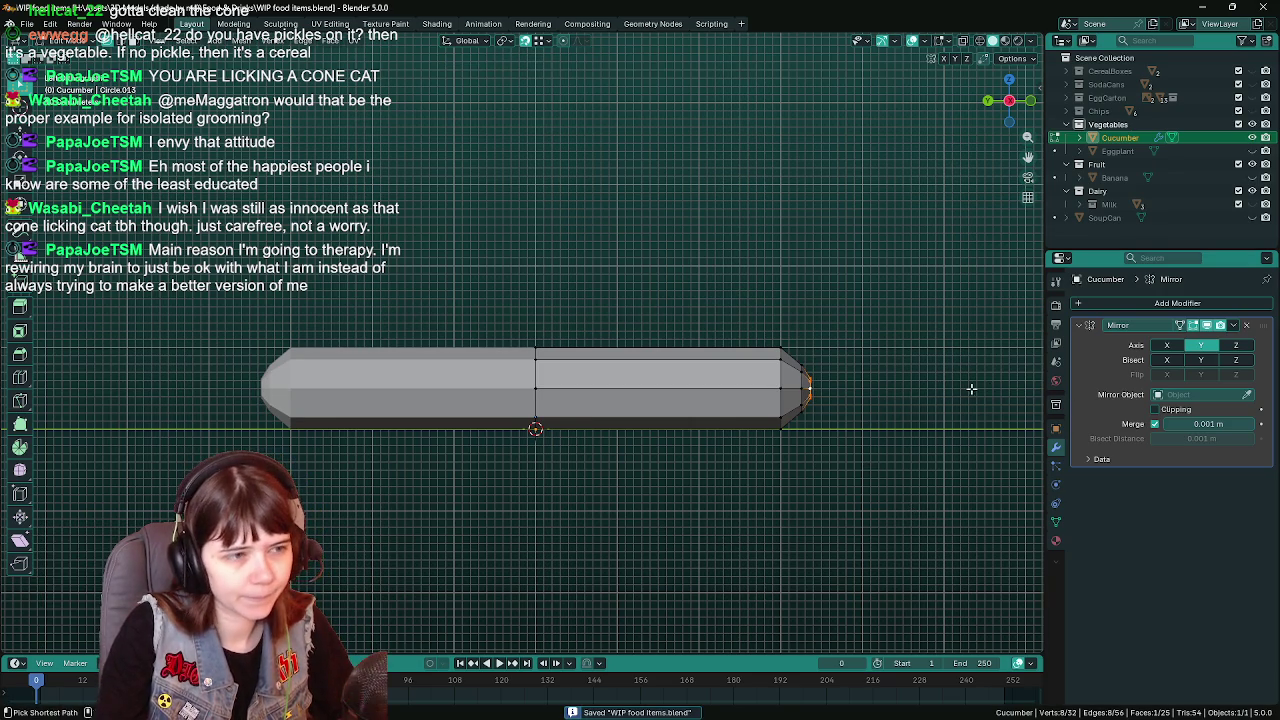
{"action": "key", "text": "Tab"}
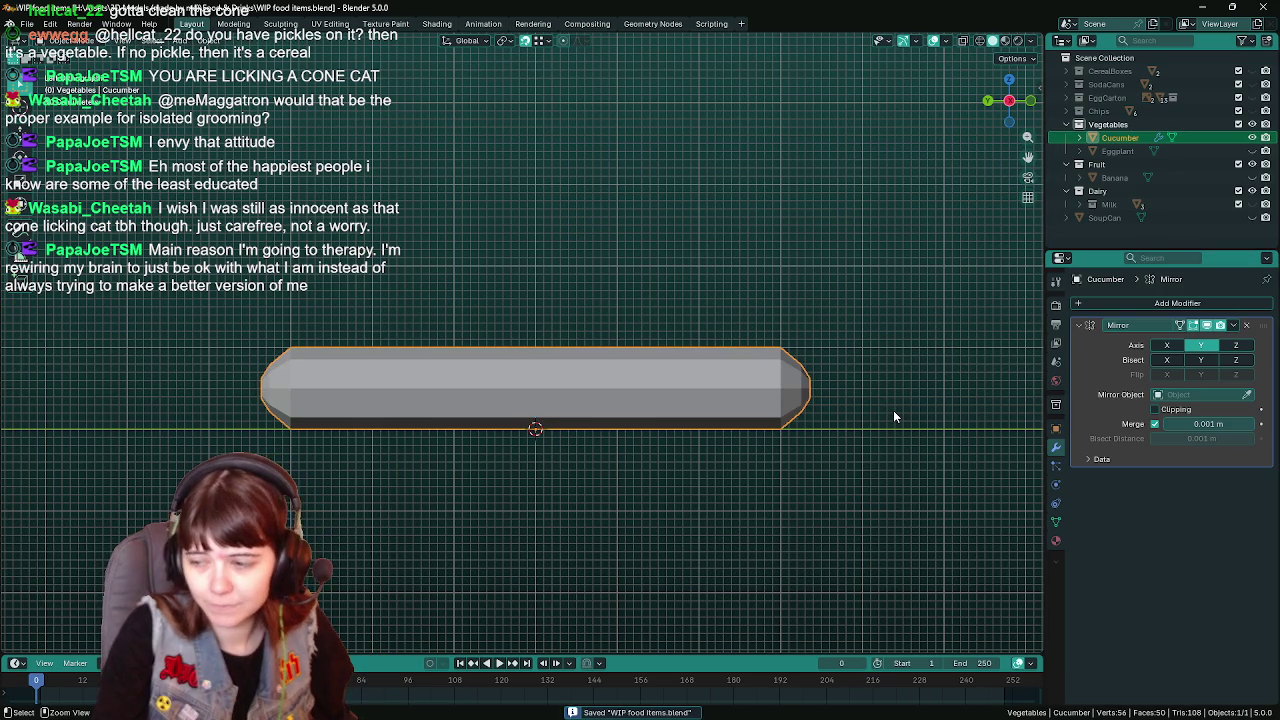
{"action": "key", "text": "ctrl+a"}
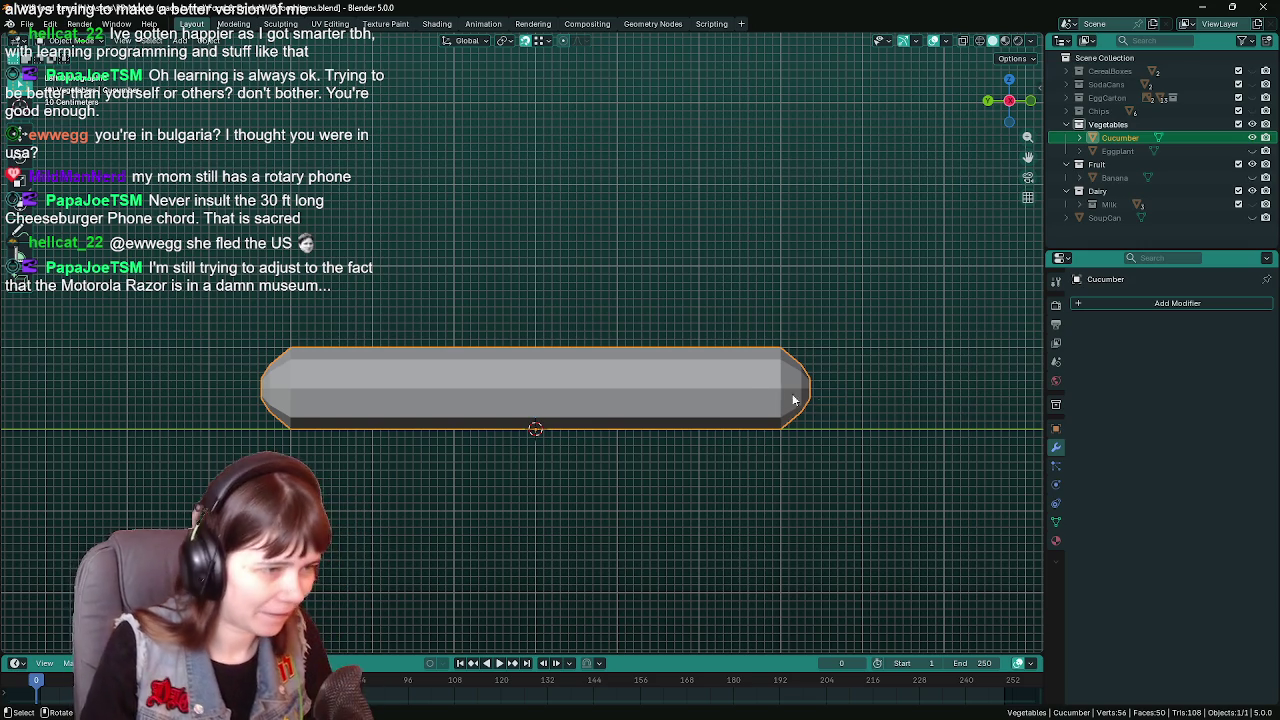
Enter Edit Mode and delete the flat cap face at one tapered end
{"action": "key", "text": "KP_5"}
{"action": "key", "text": "Tab"}
{"action": "key", "text": "KP_5"}
{"action": "key", "text": "ctrl+s"}
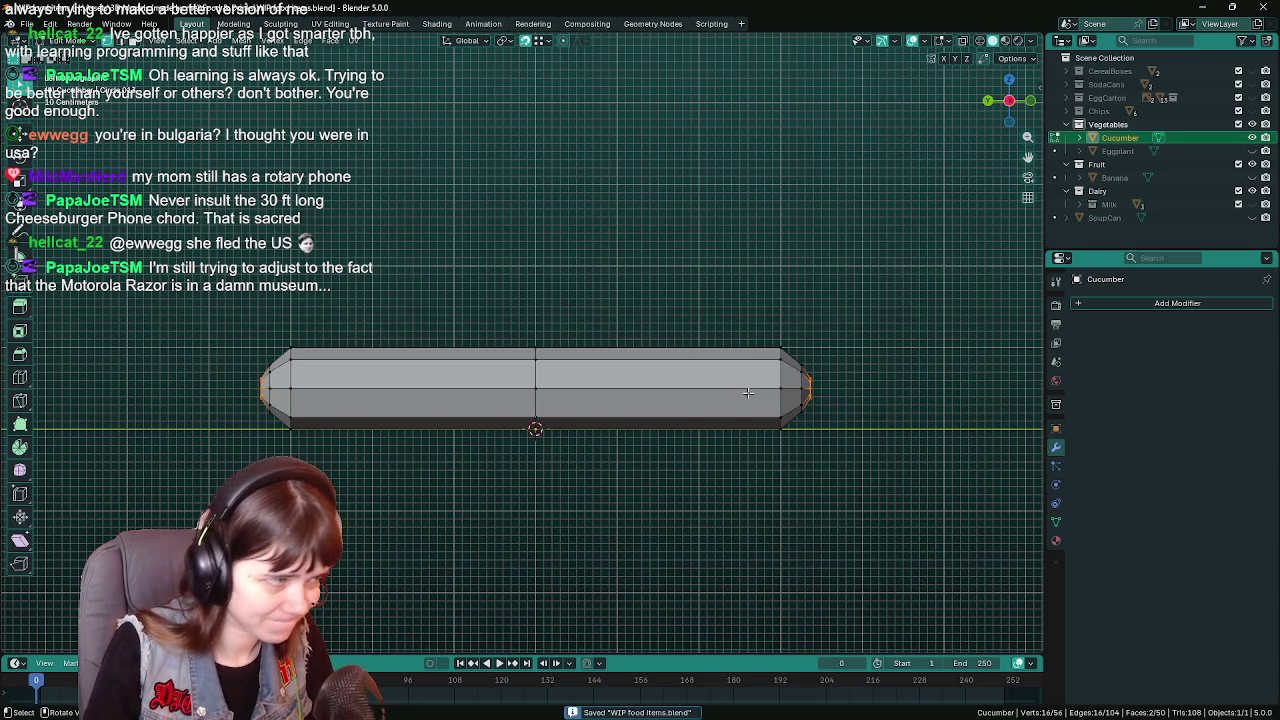
{"action": "mouse_move", "coordinate": [856, 399]}
{"action": "middle_mouse_down"}
{"action": "mouse_move", "coordinate": [841, 368]}
{"action": "mouse_move", "coordinate": [862, 378]}
{"action": "mouse_move", "coordinate": [784, 387]}
{"action": "mouse_move", "coordinate": [829, 403]}
{"action": "mouse_move", "coordinate": [767, 403]}
{"action": "middle_mouse_up"}
{"action": "key", "text": "KP_1"}
{"action": "left_click", "coordinate": [790, 380]}
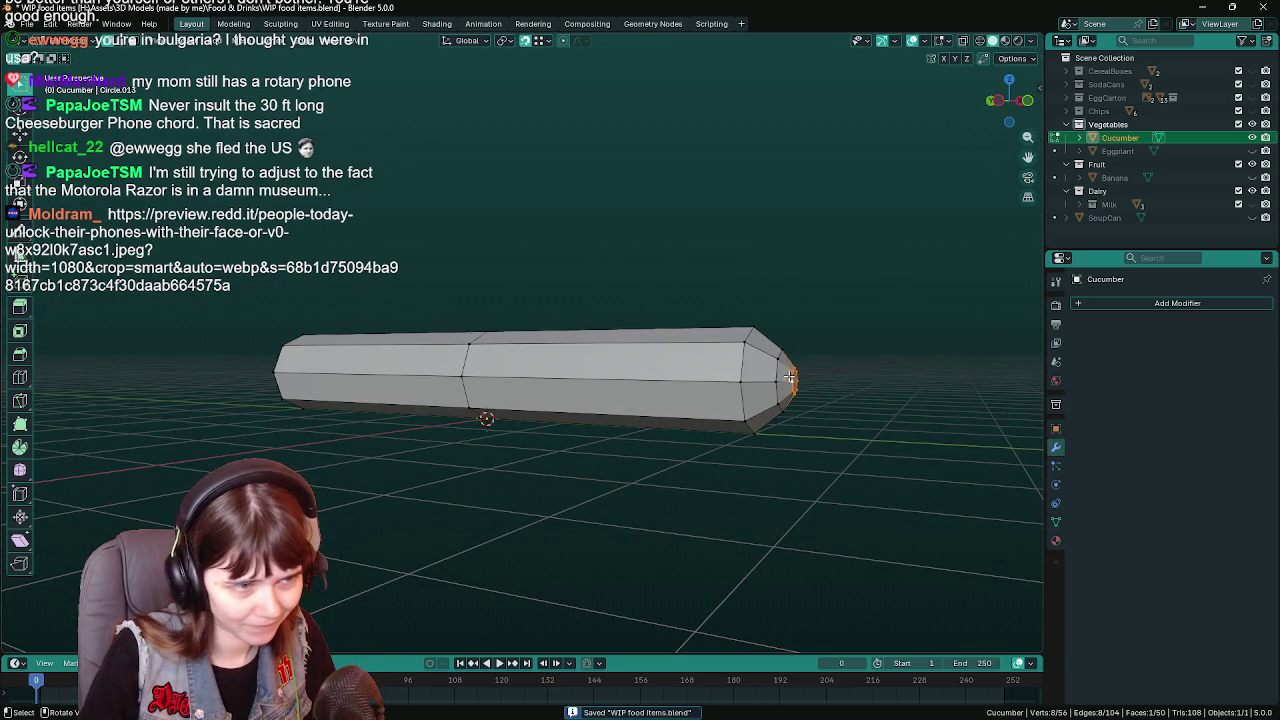
{"action": "right_click", "coordinate": [790, 377]}
{"action": "left_click", "coordinate": [754, 427]}
Select the edge loop around the open end, save, and reposition the browser window
{"action": "middle_click_drag", "start_coordinate": [754, 427], "coordinate": [719, 405]}
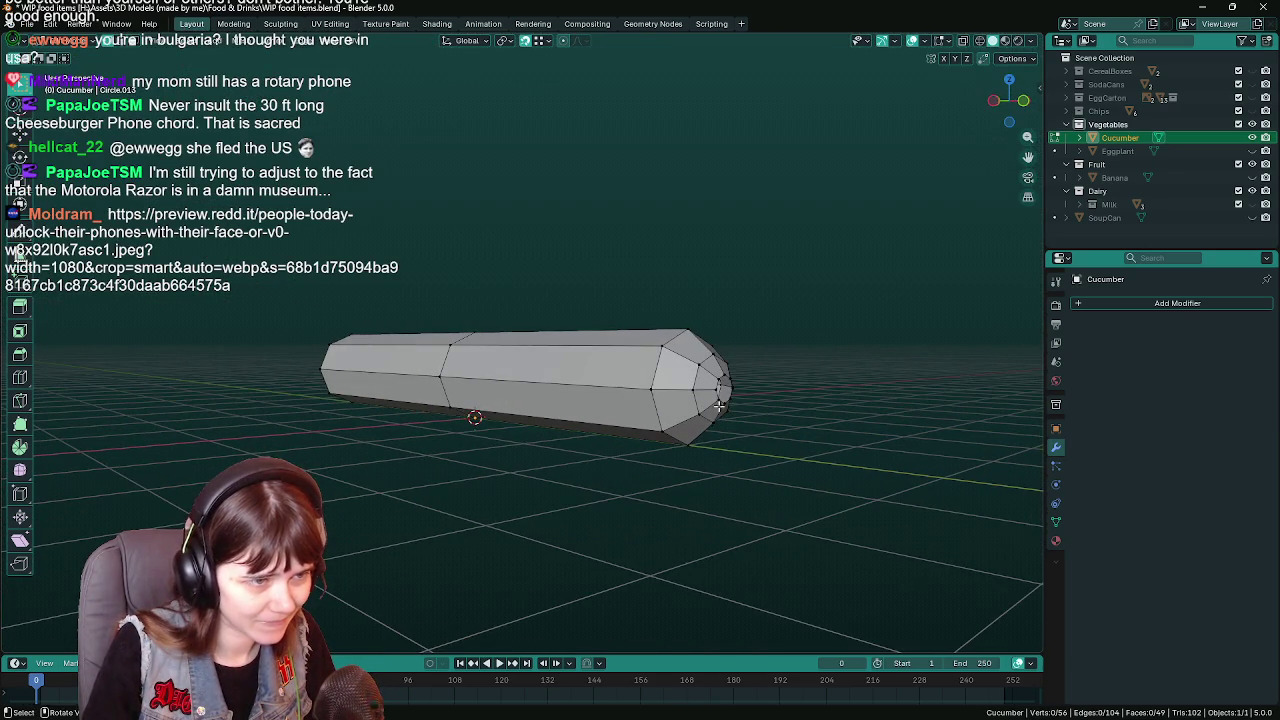
{"action": "left_click", "coordinate": [714, 380], "text": "alt"}
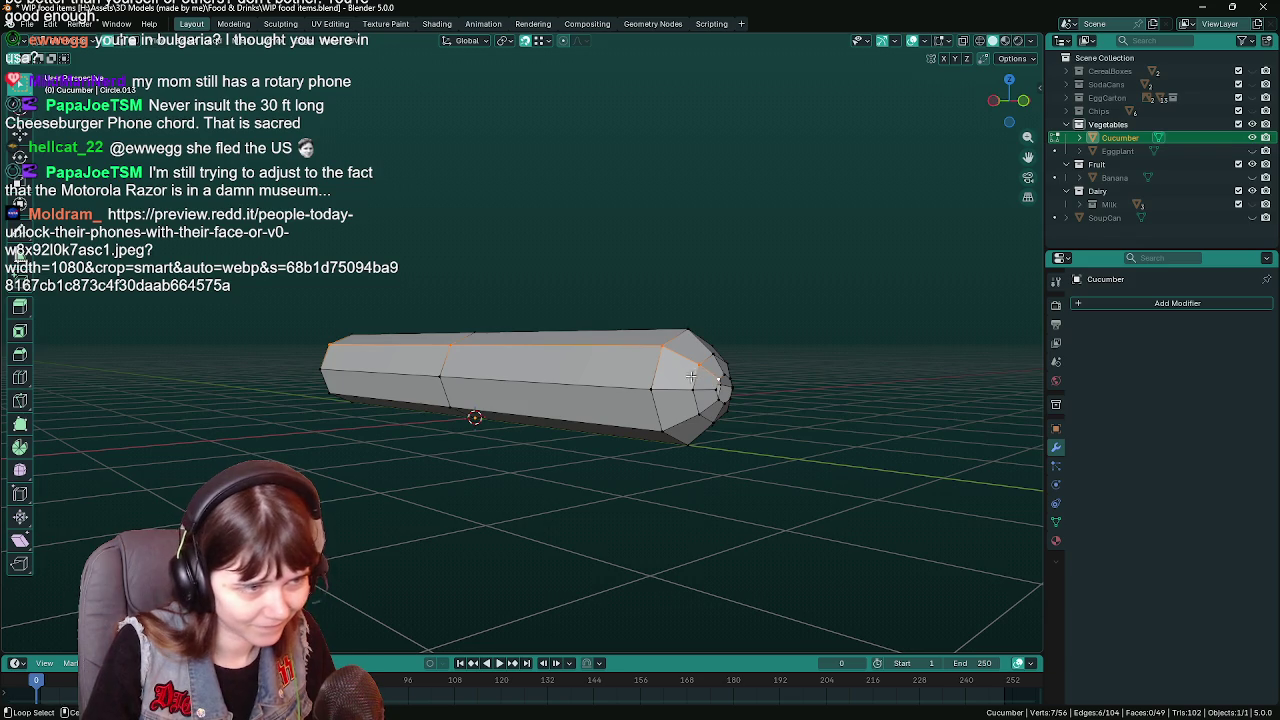
{"action": "left_click", "coordinate": [715, 384], "text": "alt"}
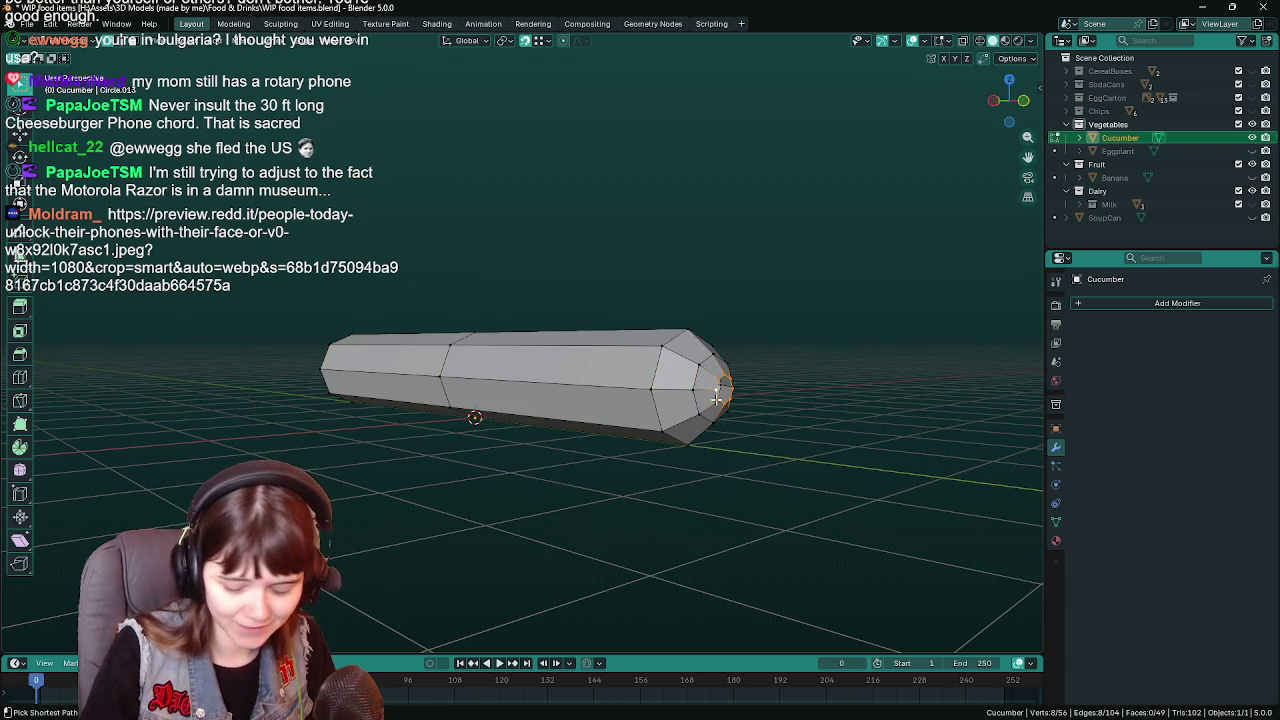
{"action": "middle_click_drag", "start_coordinate": [715, 389], "coordinate": [716, 397], "text": "alt"}
{"action": "key", "text": "ctrl+s"}
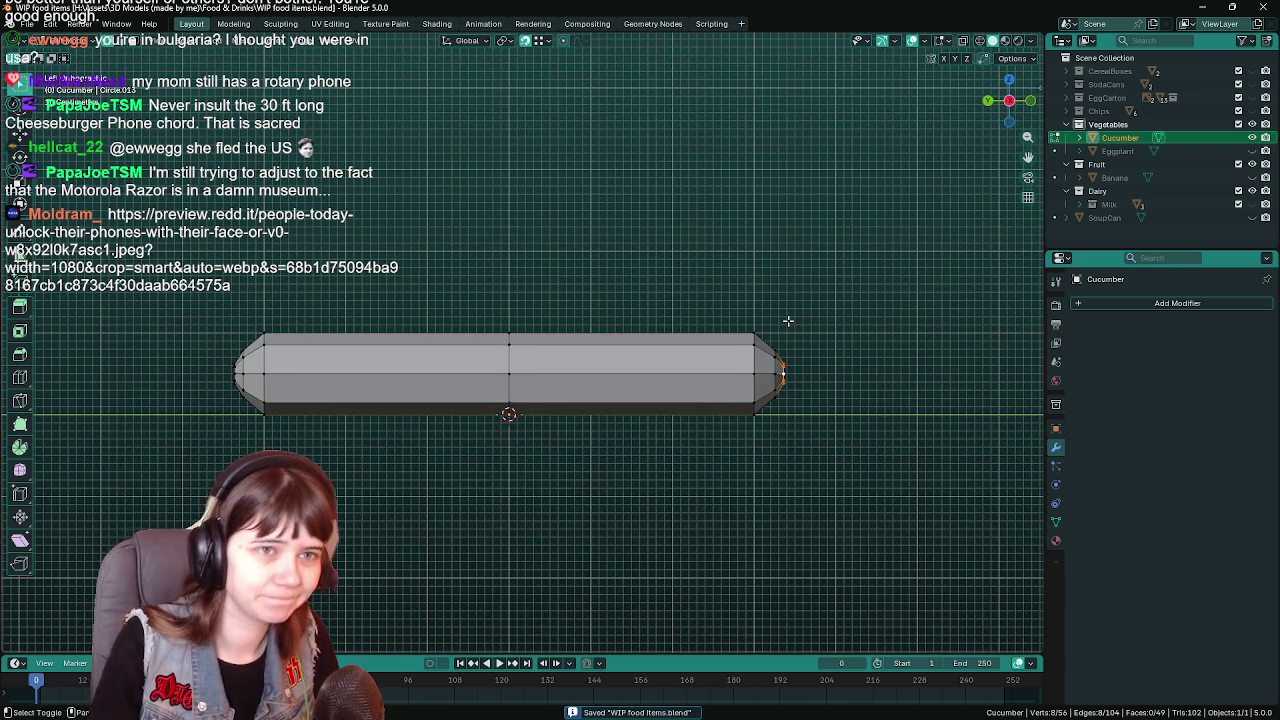
{"action": "middle_click_drag", "start_coordinate": [760, 360], "coordinate": [810, 325], "text": "alt"}
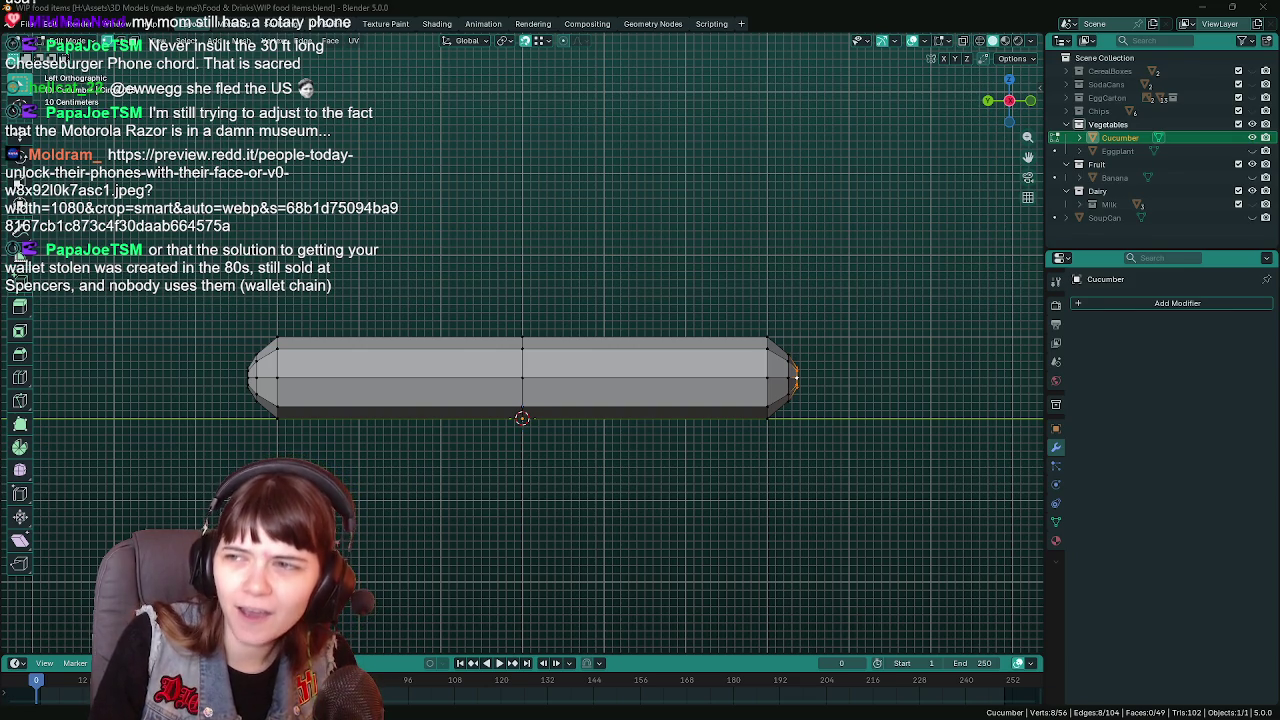
{"action": "left_click_drag", "start_coordinate": [1019, 176], "coordinate": [962, 145]}
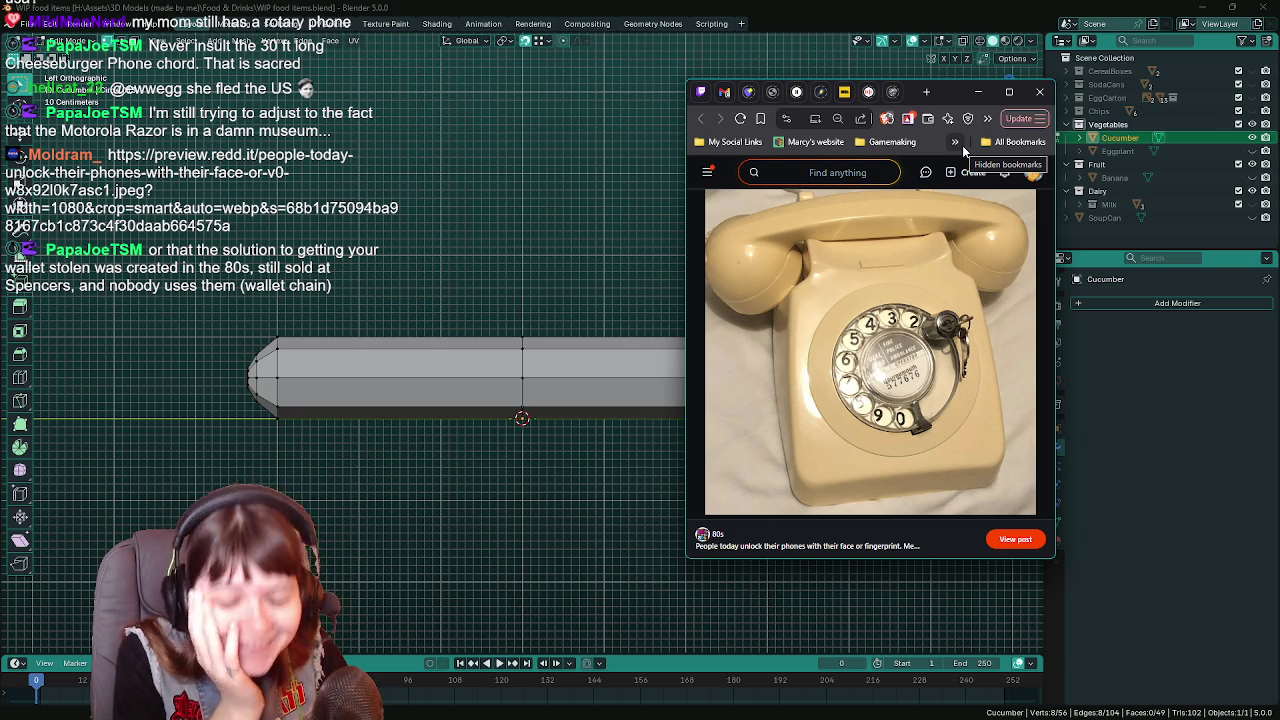
Minimize the browser window showing the Reddit rotary-phone post
{"action": "left_click", "coordinate": [978, 92]}
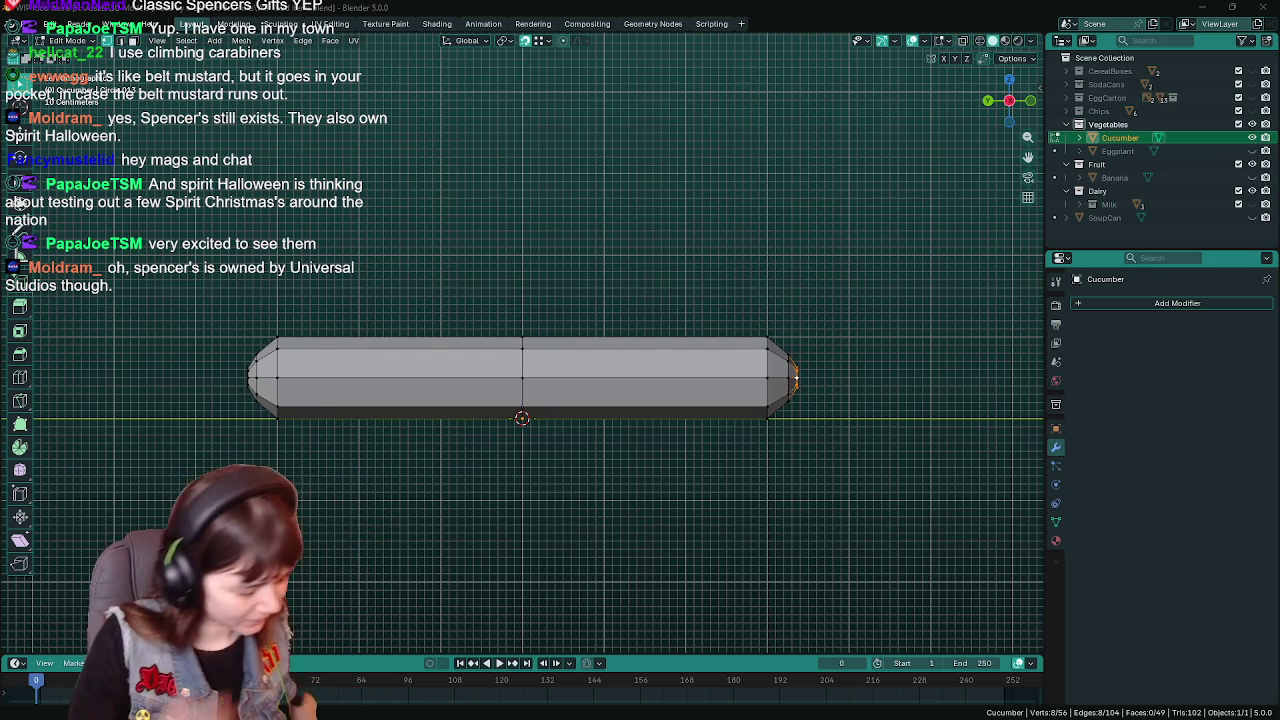
Slide the cucumber's right tip vertices along Y in side view and save
{"action": "middle_click_drag", "start_coordinate": [946, 340], "coordinate": [803, 343], "text": "shift"}
{"action": "key", "text": "ctrl+s"}
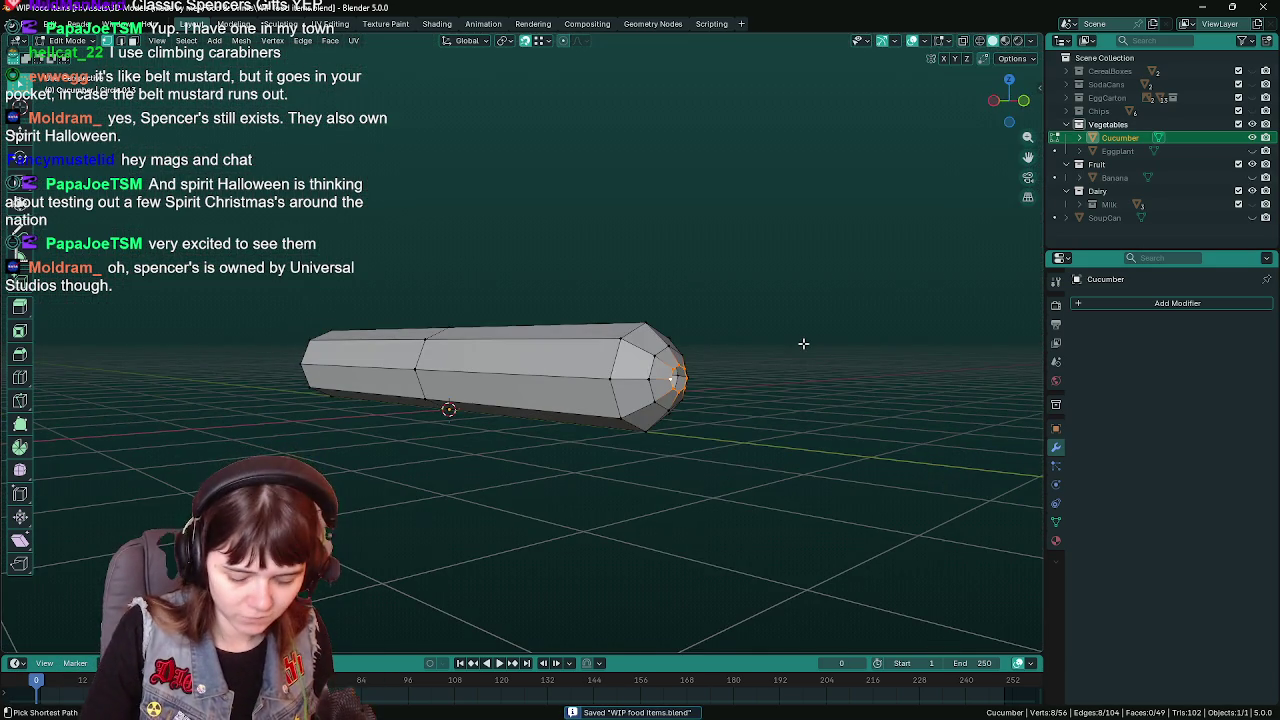
{"action": "key", "text": "KP_3"}
{"action": "key", "text": "g"}
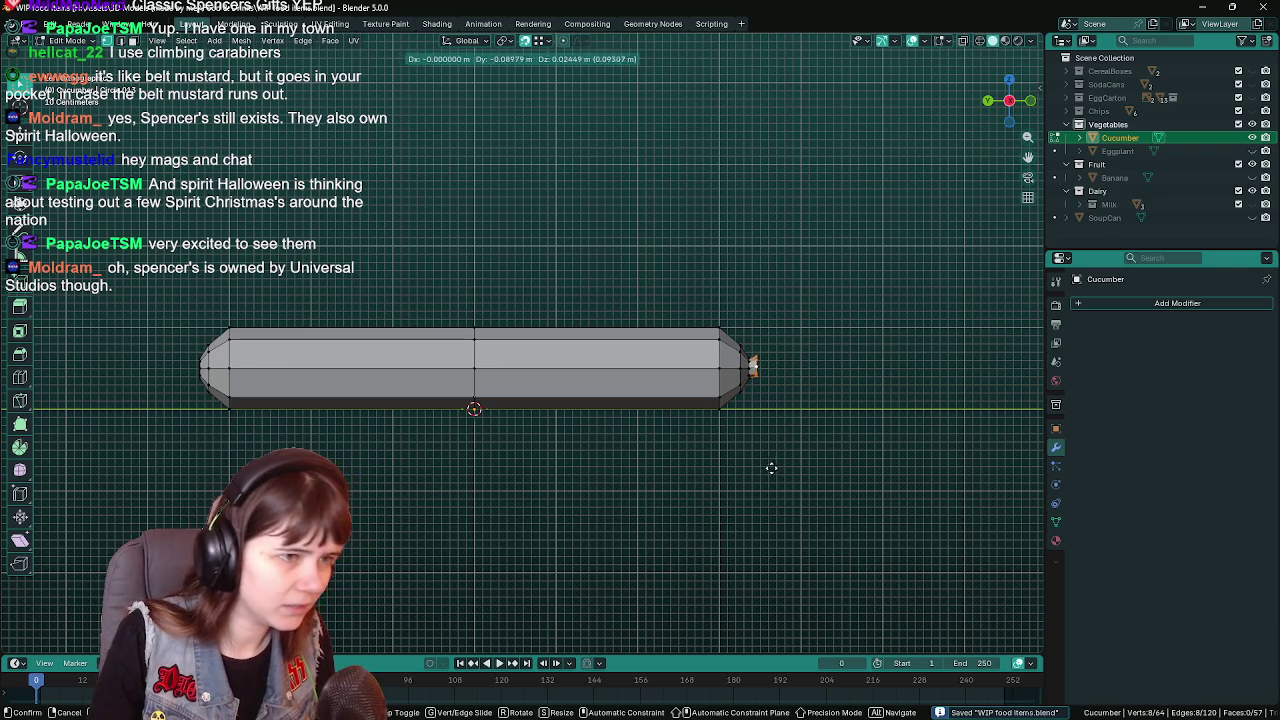
{"action": "key", "text": "y"}
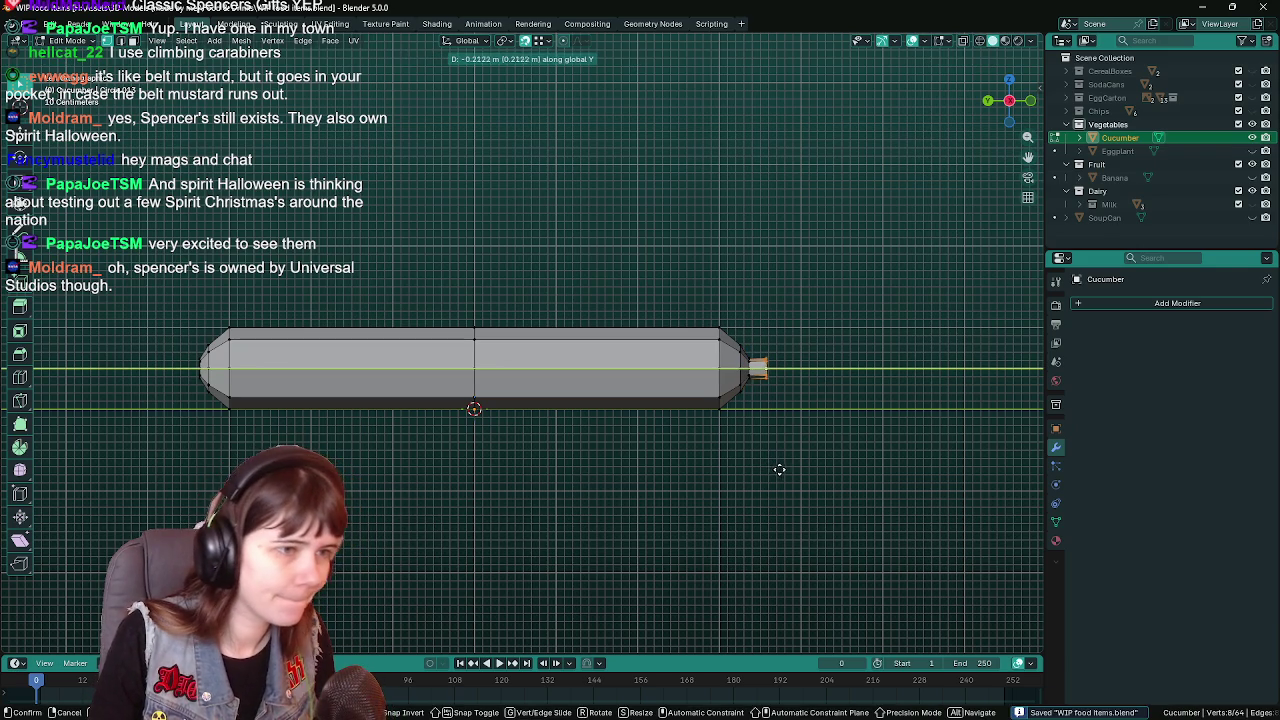
{"action": "left_click", "coordinate": [776, 467]}
{"action": "scroll", "coordinate": [860, 486], "scroll_direction": "down", "scroll_amount": 1}
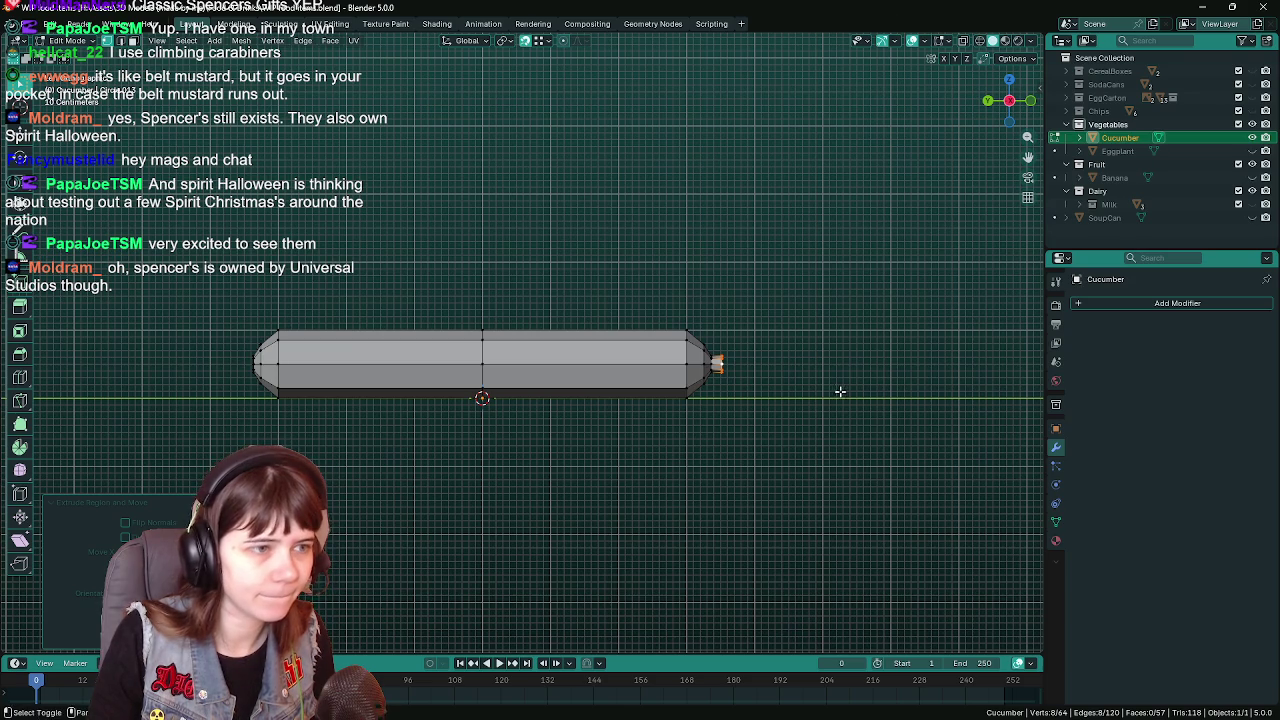
{"action": "middle_click_drag", "start_coordinate": [840, 391], "coordinate": [815, 390], "text": "shift"}
{"action": "scroll", "coordinate": [815, 390], "scroll_direction": "up", "scroll_amount": 1}
{"action": "key", "text": "ctrl+s"}
{"action": "scroll", "coordinate": [823, 400], "scroll_direction": "down", "scroll_amount": 1}
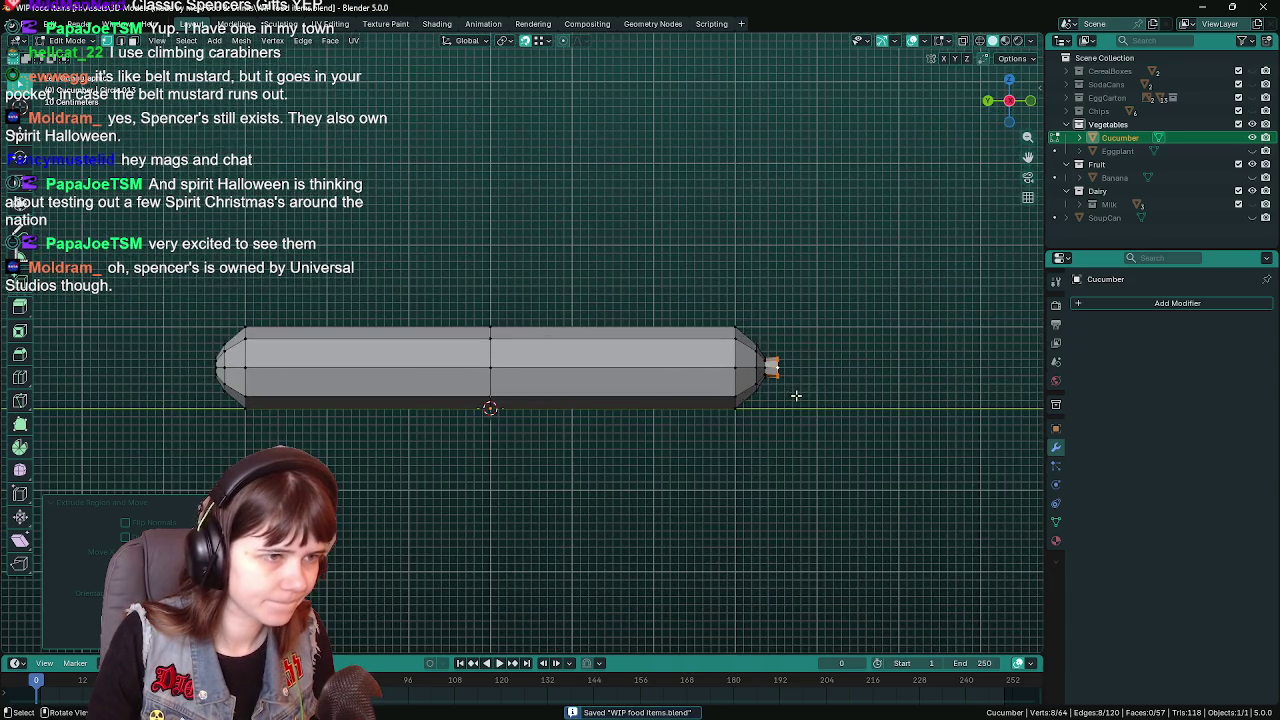
{"action": "scroll", "coordinate": [828, 403], "scroll_direction": "up", "scroll_amount": 1}
Narrow the tip, then extrude a first stem segment, bend it and taper it
{"action": "key", "text": "s"}
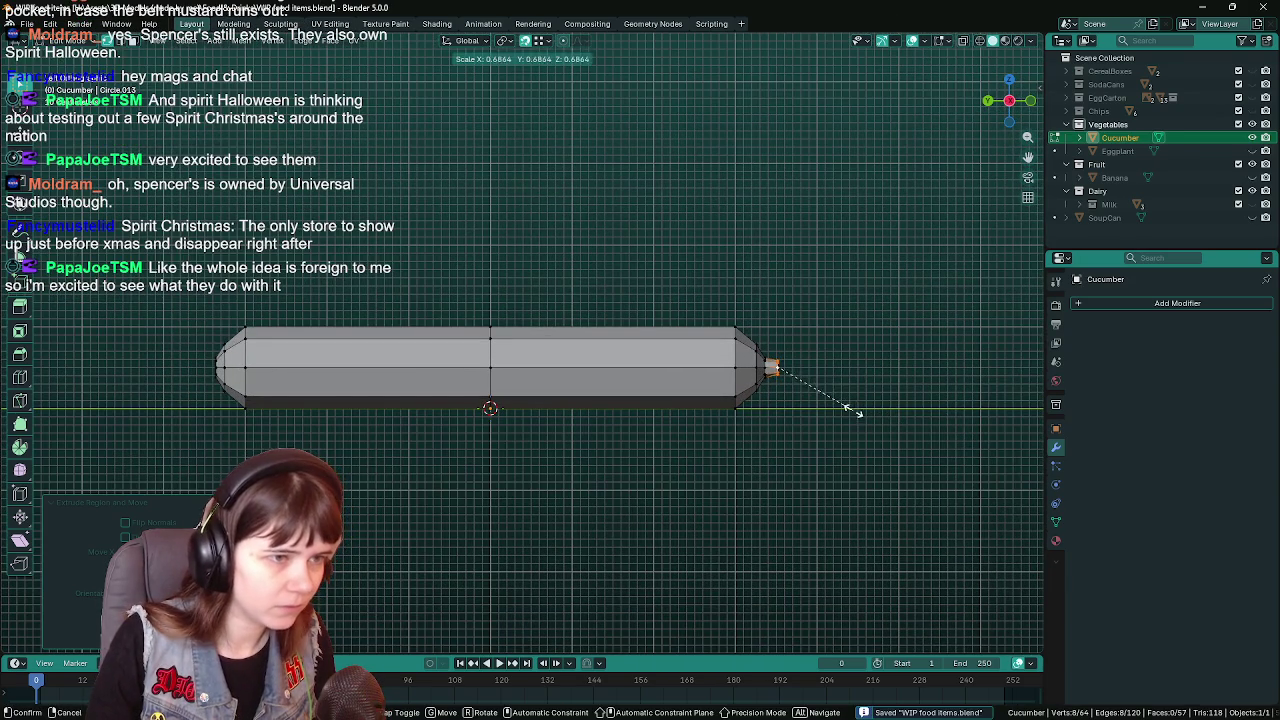
{"action": "left_click", "coordinate": [849, 409]}
{"action": "key", "text": "g"}
{"action": "left_click", "coordinate": [848, 411]}
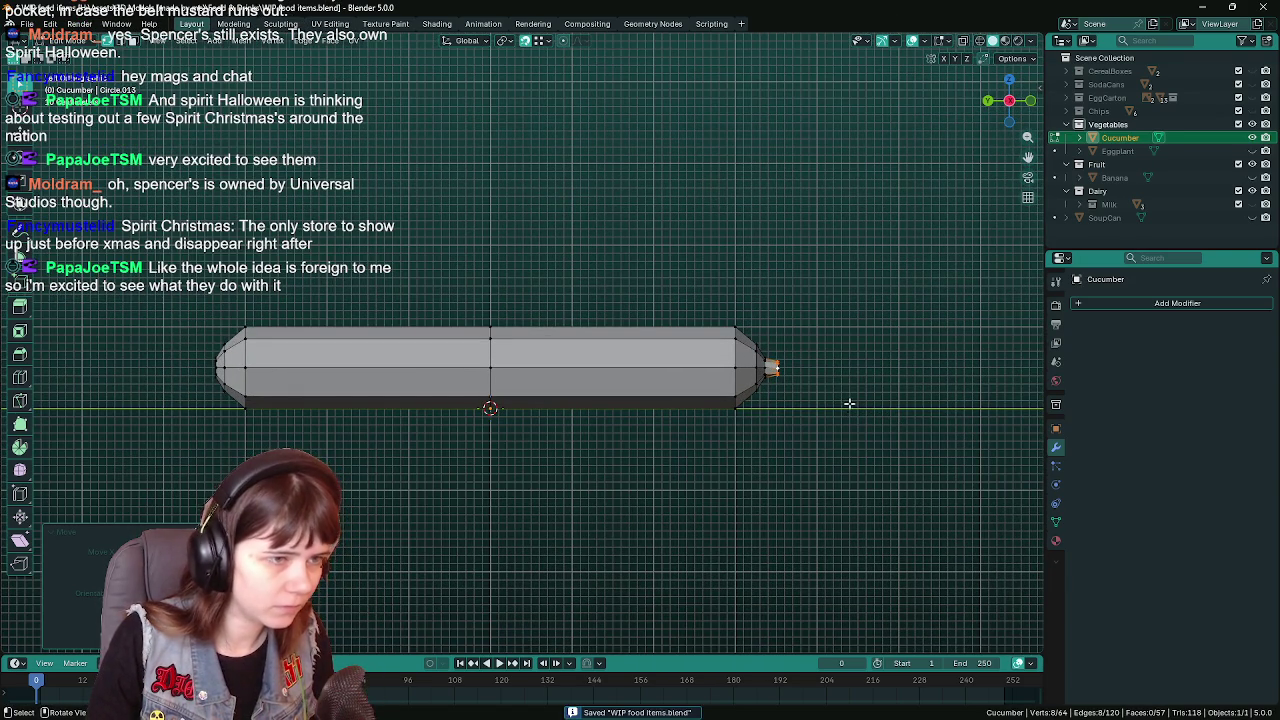
{"action": "key", "text": "e"}
{"action": "left_click", "coordinate": [848, 411]}
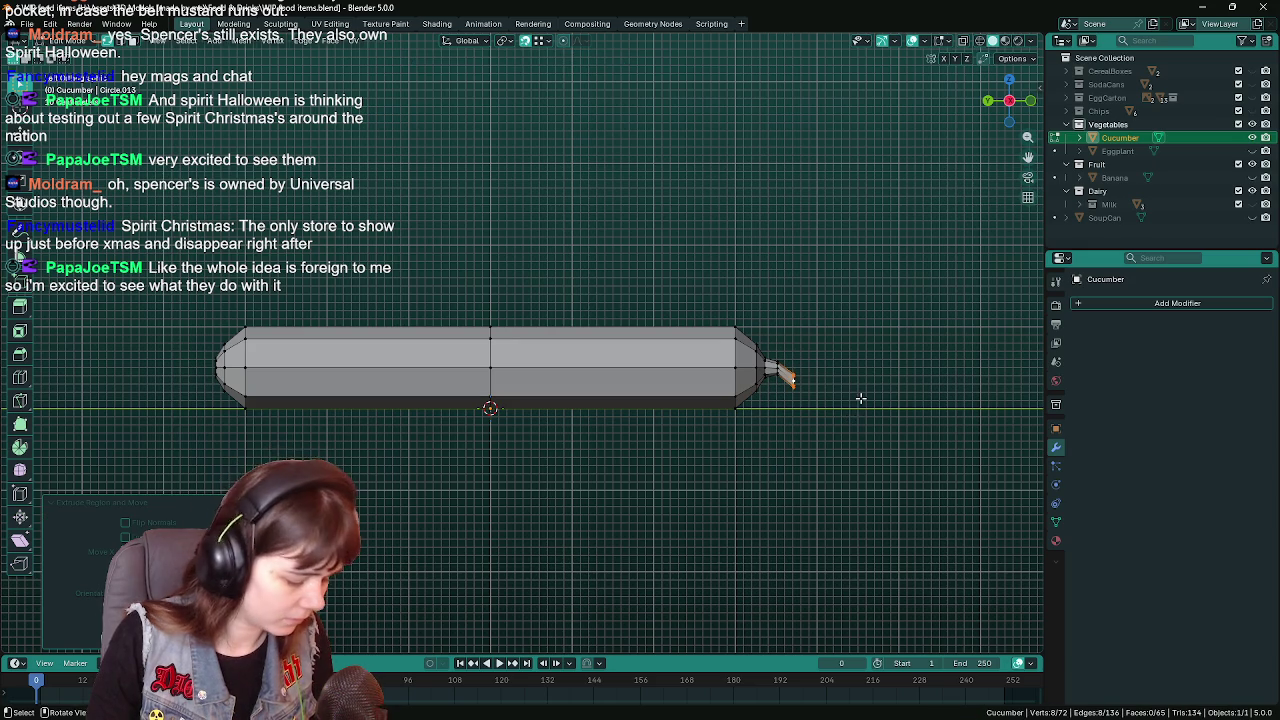
{"action": "key", "text": "r"}
{"action": "left_click", "coordinate": [852, 455]}
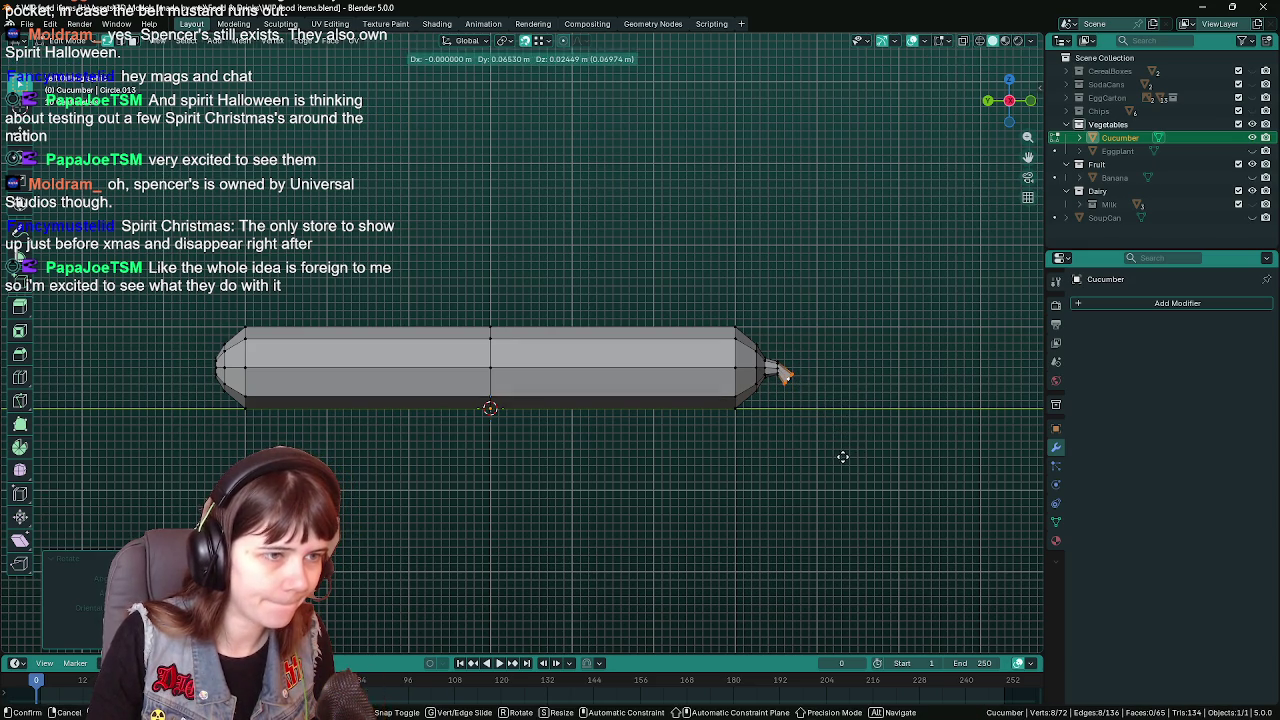
{"action": "key", "text": "s"}
{"action": "left_click", "coordinate": [846, 443]}
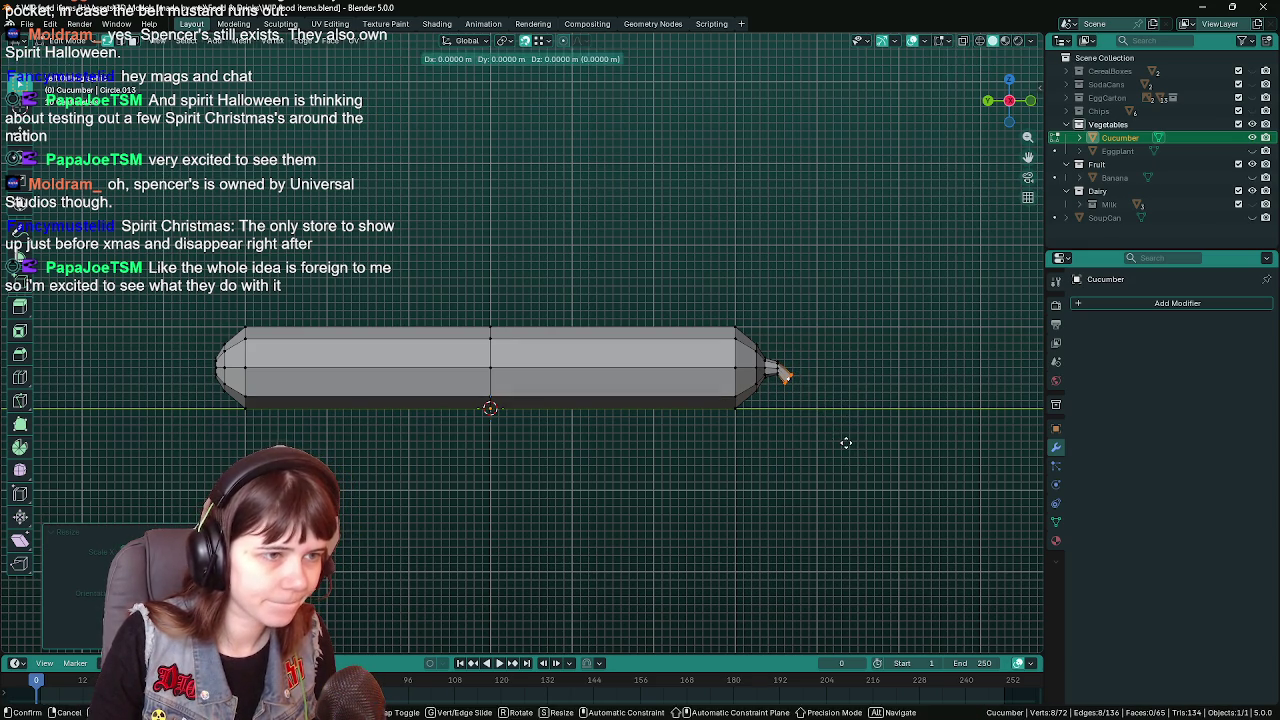
Extrude a second stem segment and bend it downward
{"action": "key", "text": "e"}
{"action": "left_click", "coordinate": [856, 462]}
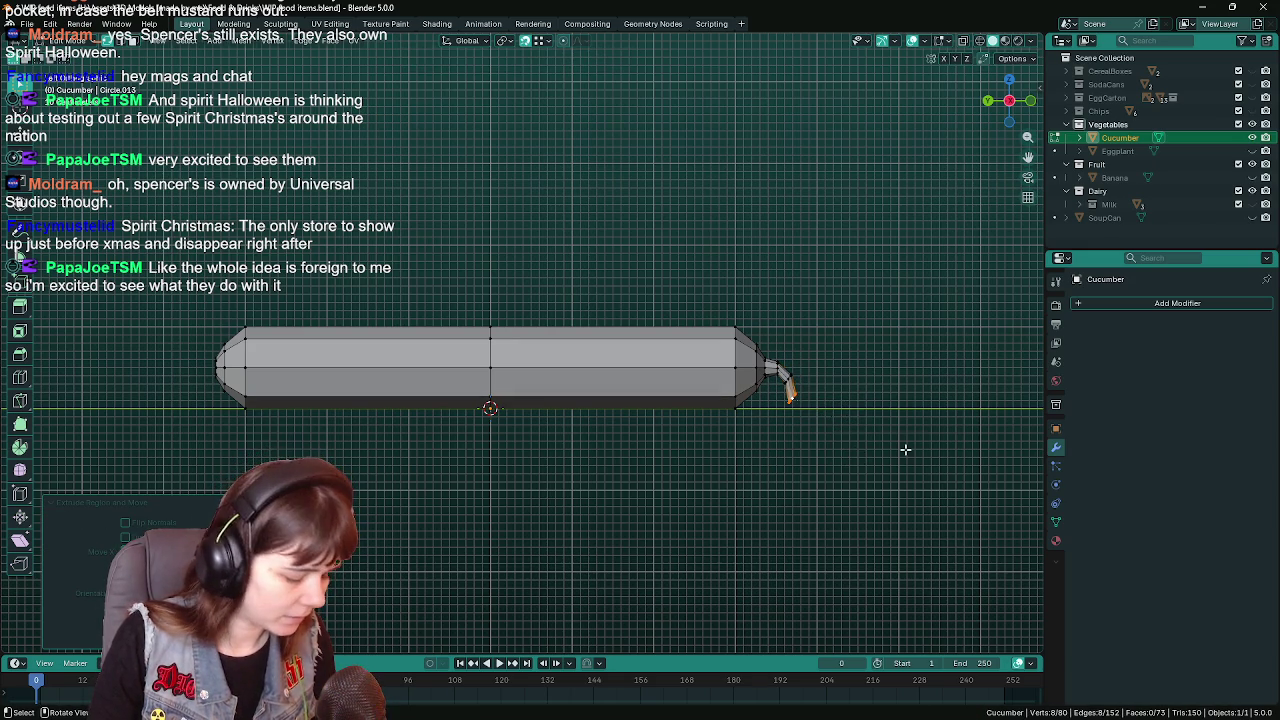
{"action": "key", "text": "r"}
{"action": "left_click", "coordinate": [863, 537]}
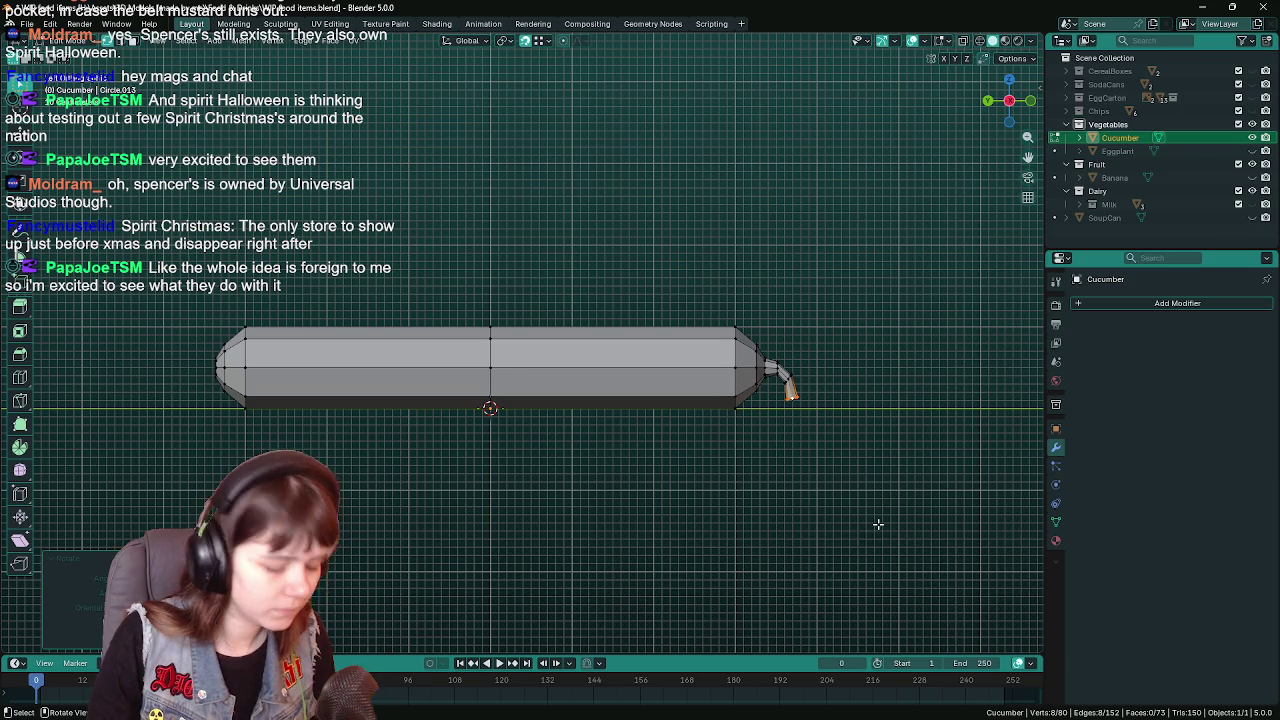
{"action": "middle_click_drag", "start_coordinate": [898, 510], "coordinate": [894, 505], "text": "shift"}
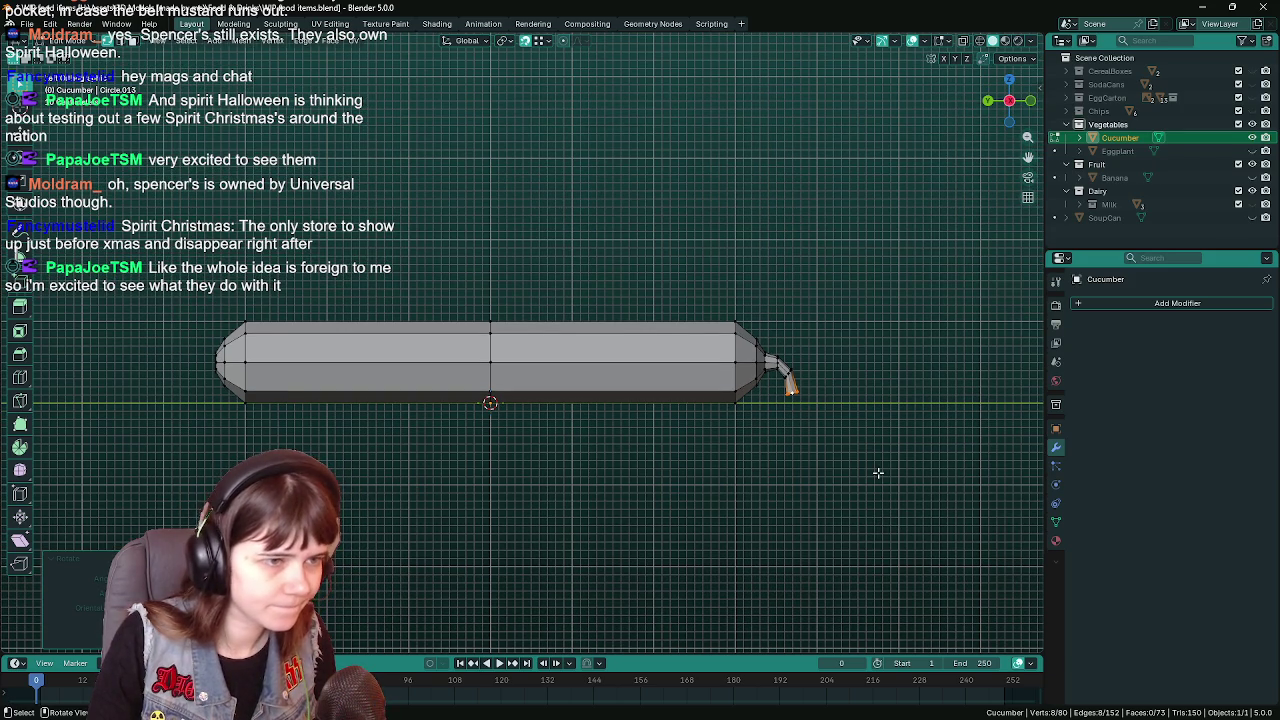
Narrow and reposition the stem tip, then save the file from Object Mode
{"action": "key", "text": "s"}
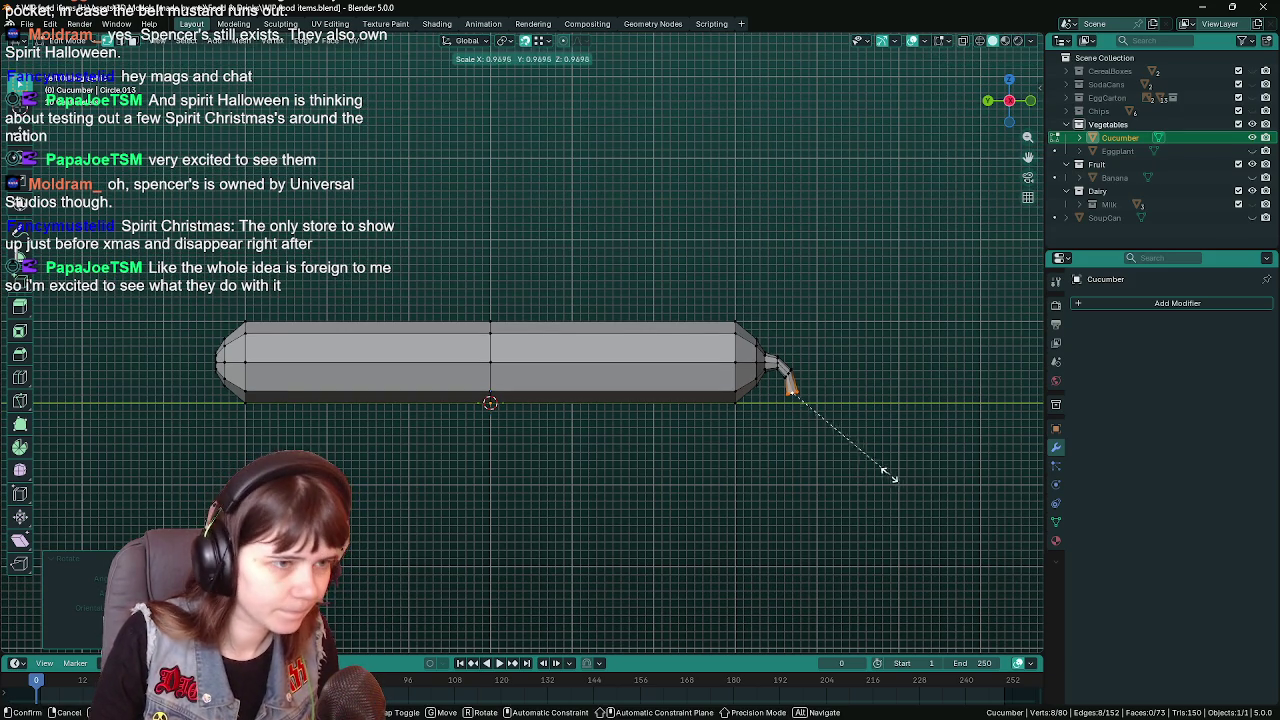
{"action": "left_click", "coordinate": [822, 443]}
{"action": "key", "text": "g"}
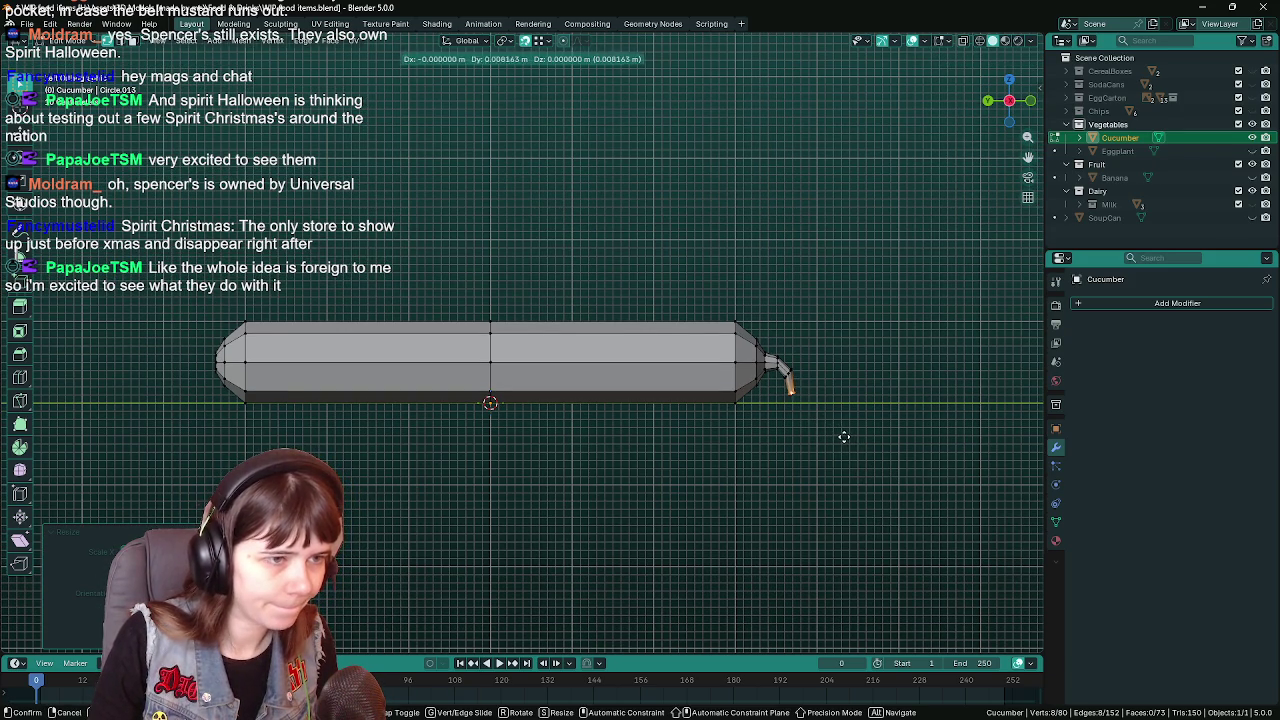
{"action": "left_click", "coordinate": [845, 437]}
{"action": "key", "text": "Tab"}
{"action": "mouse_move", "coordinate": [843, 440]}
{"action": "middle_mouse_down", "text": "ctrl"}
{"action": "mouse_move", "coordinate": [804, 454]}
{"action": "mouse_move", "coordinate": [710, 428]}
{"action": "middle_mouse_up", "text": "ctrl"}
{"action": "key", "text": "ctrl+s"}
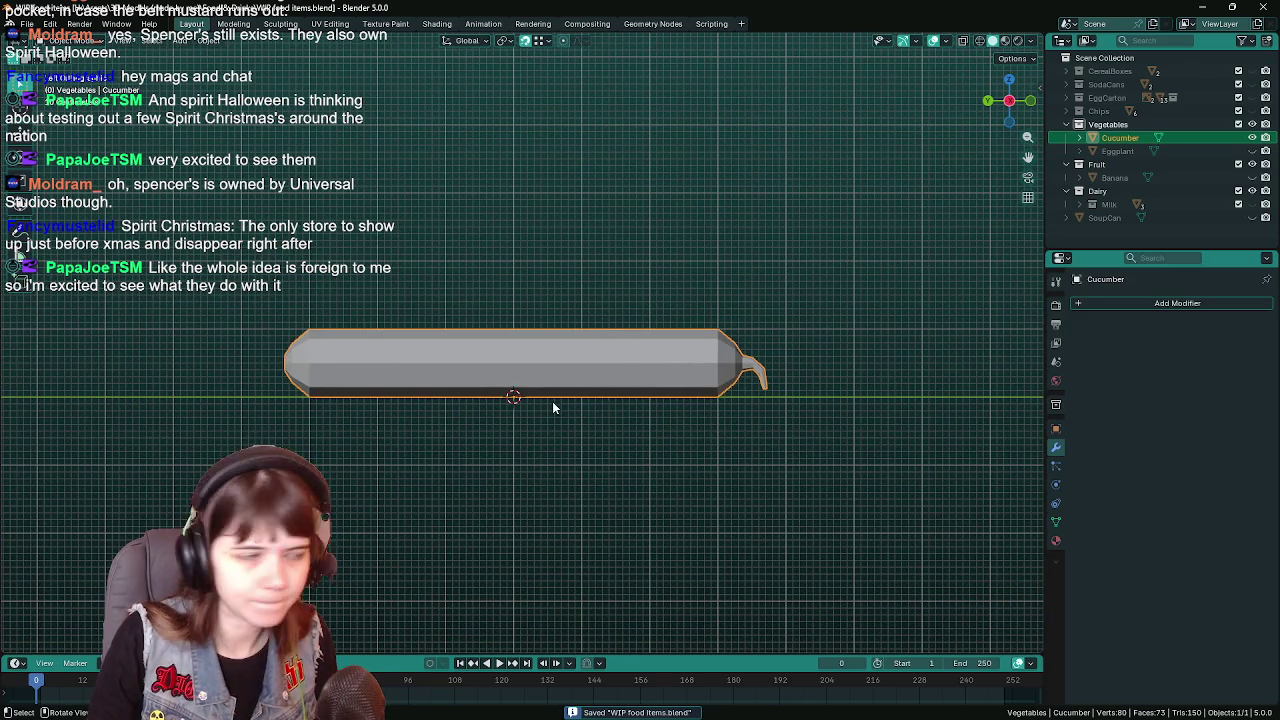
Add a loop cut across the cucumber's right half in Edit Mode
{"action": "key", "text": "Tab"}
{"action": "key", "text": "ctrl+r"}
{"action": "left_click", "coordinate": [641, 344]}
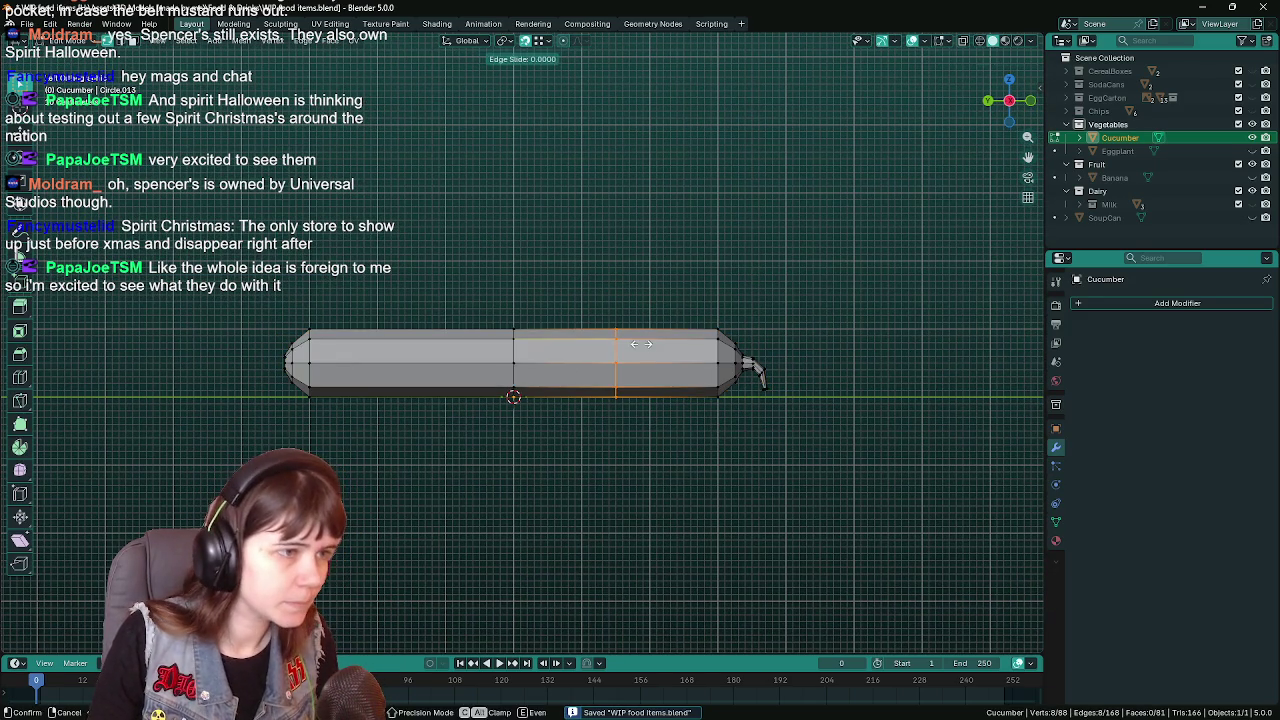
Scale the new centred loop and the next loop along the body outward to bulge it
{"action": "right_click", "coordinate": [650, 340]}
{"action": "key", "text": "s"}
{"action": "left_click", "coordinate": [767, 290]}
{"action": "left_click", "coordinate": [522, 334], "text": "alt"}
{"action": "key", "text": "s"}
{"action": "left_click", "coordinate": [683, 263]}
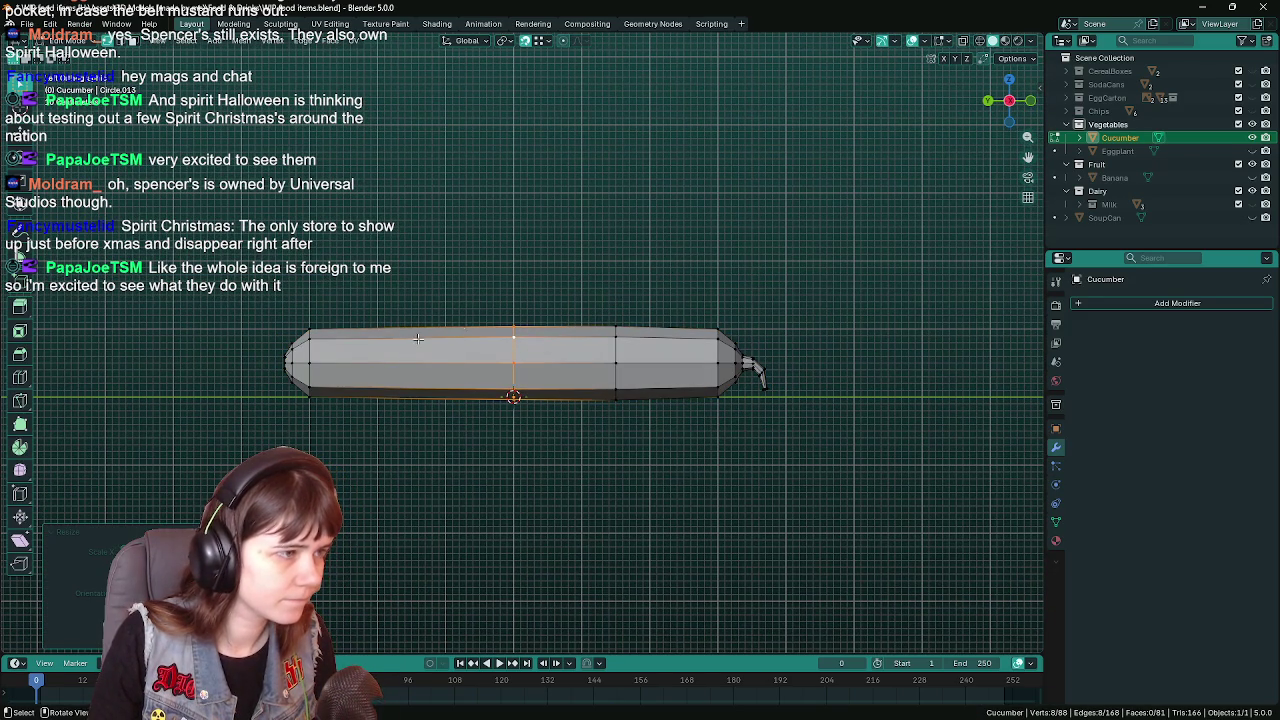
Cut another edge loop on the left half of the body and scale it outward
{"action": "left_click", "coordinate": [417, 347]}
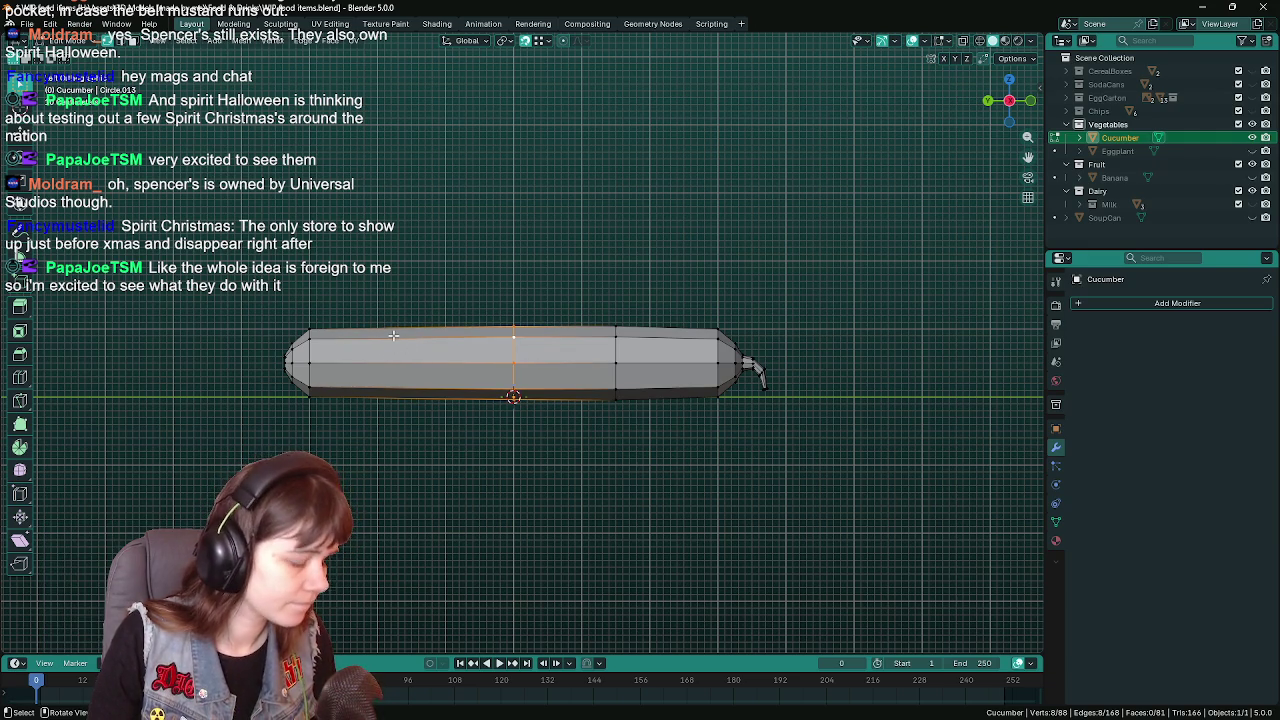
{"action": "key", "text": "ctrl+r"}
{"action": "left_click", "coordinate": [400, 330]}
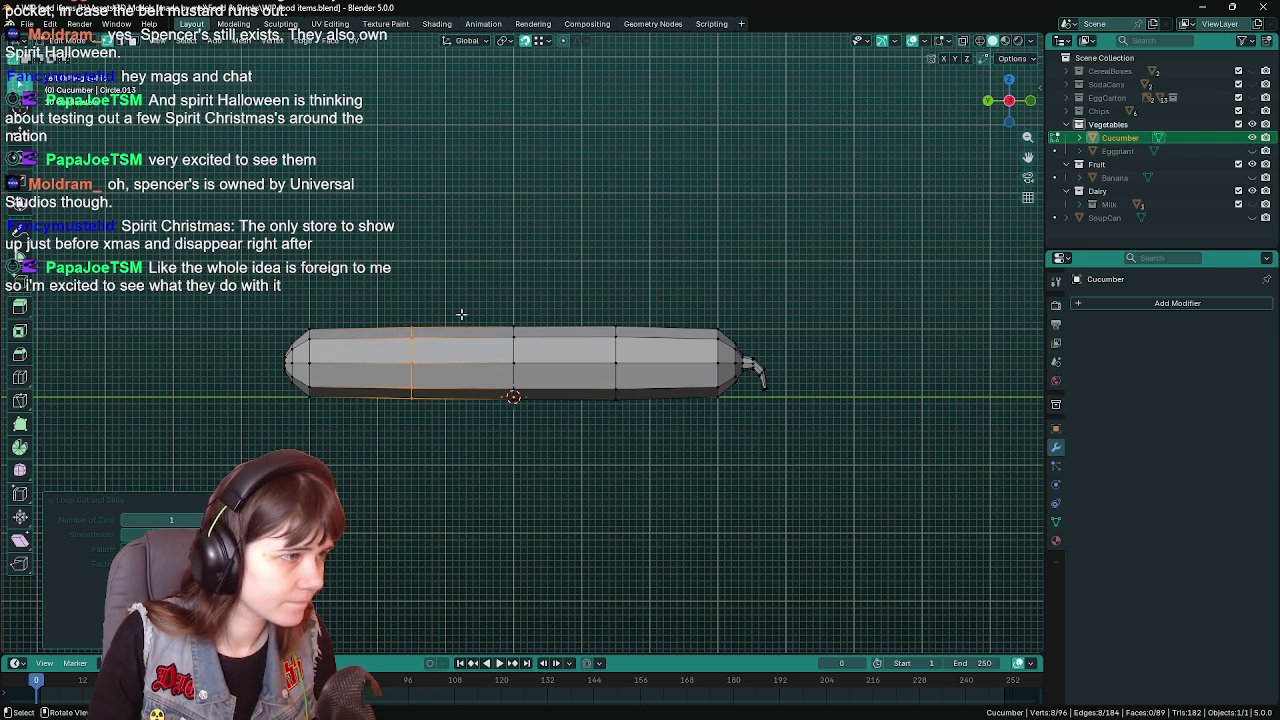
{"action": "key", "text": "s"}
{"action": "left_click", "coordinate": [680, 275]}
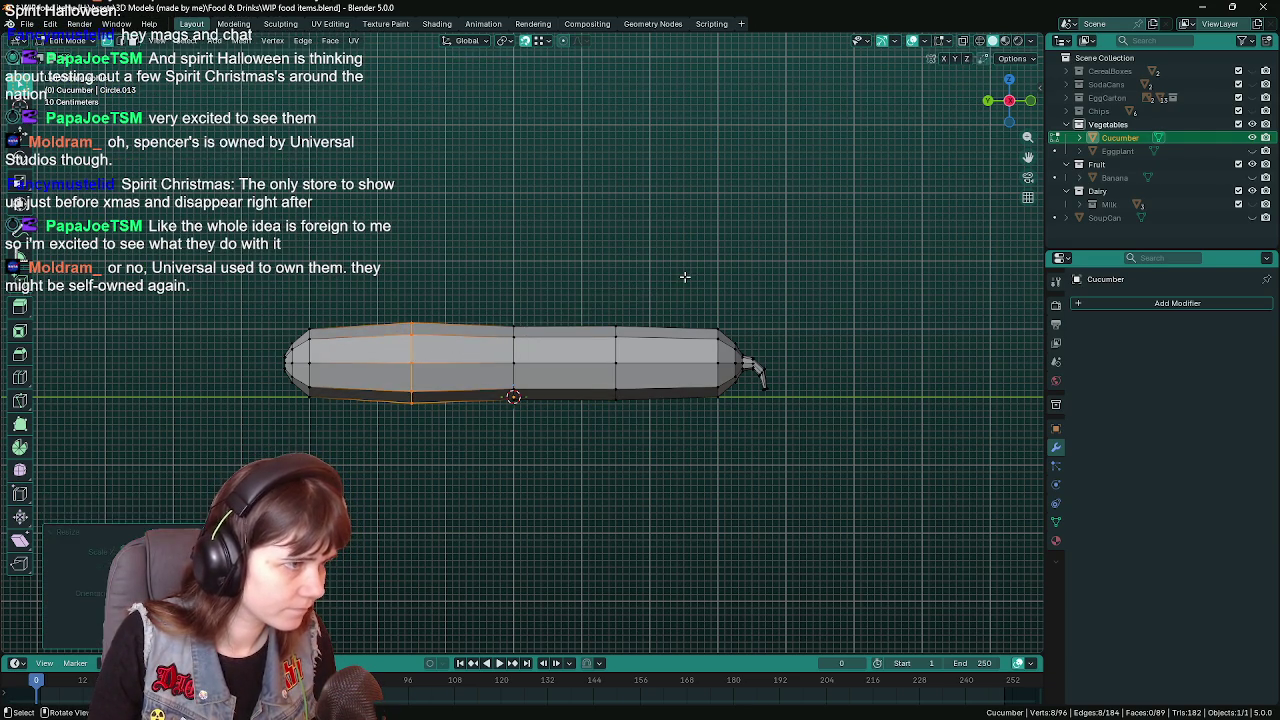
{"action": "key", "text": "Tab"}
{"action": "scroll", "coordinate": [637, 314], "scroll_direction": "down", "scroll_amount": 1}
{"action": "scroll", "coordinate": [618, 278], "scroll_direction": "down", "scroll_amount": 2}
Add a loop across the cucumber body, scale it outward, and view the result from above
{"action": "key", "text": "Tab"}
{"action": "scroll", "coordinate": [618, 278], "scroll_direction": "up", "scroll_amount": 3}
{"action": "key", "text": "ctrl+r"}
{"action": "left_click", "coordinate": [600, 335]}
{"action": "key", "text": "s"}
{"action": "left_click", "coordinate": [705, 285]}
{"action": "key", "text": "Tab"}
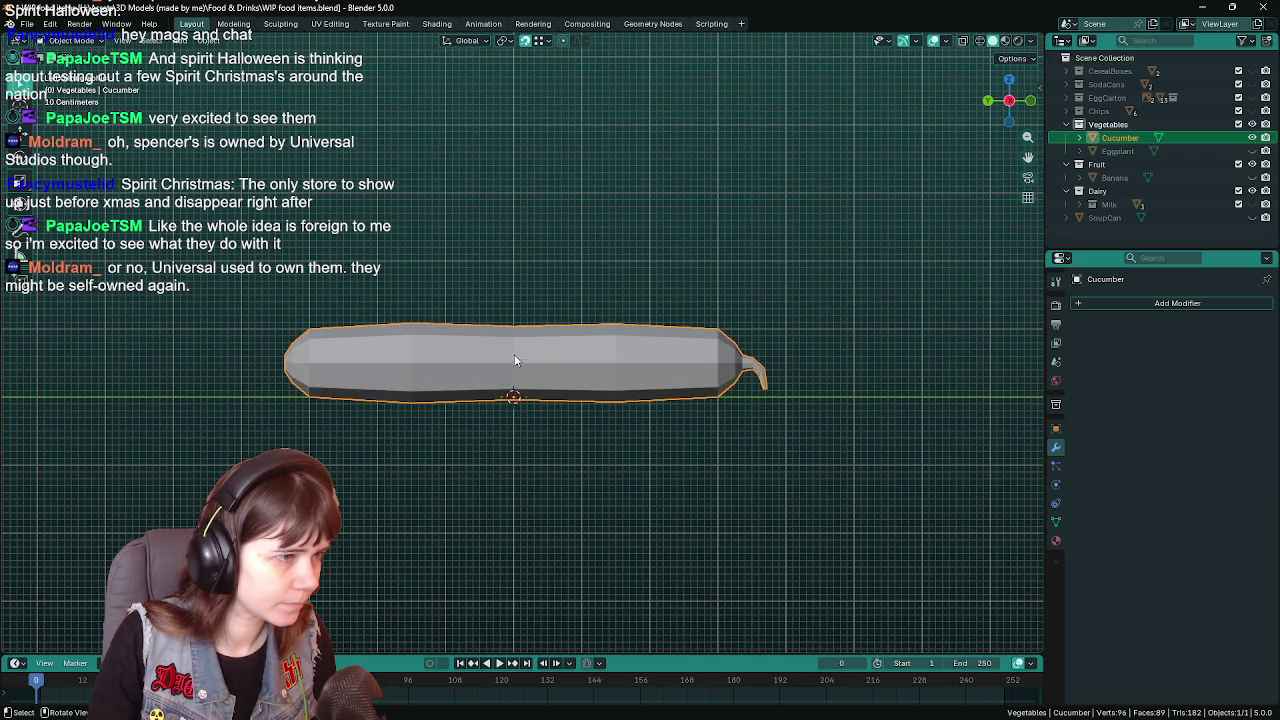
{"action": "middle_click_drag", "start_coordinate": [515, 360], "coordinate": [563, 398]}
Add an edge loop at the cucumber's middle and inspect the shape from lower angles
{"action": "key", "text": "Tab"}
{"action": "key", "text": "ctrl+r"}
{"action": "left_click", "coordinate": [519, 368]}
{"action": "middle_click_drag", "start_coordinate": [723, 294], "coordinate": [600, 357]}
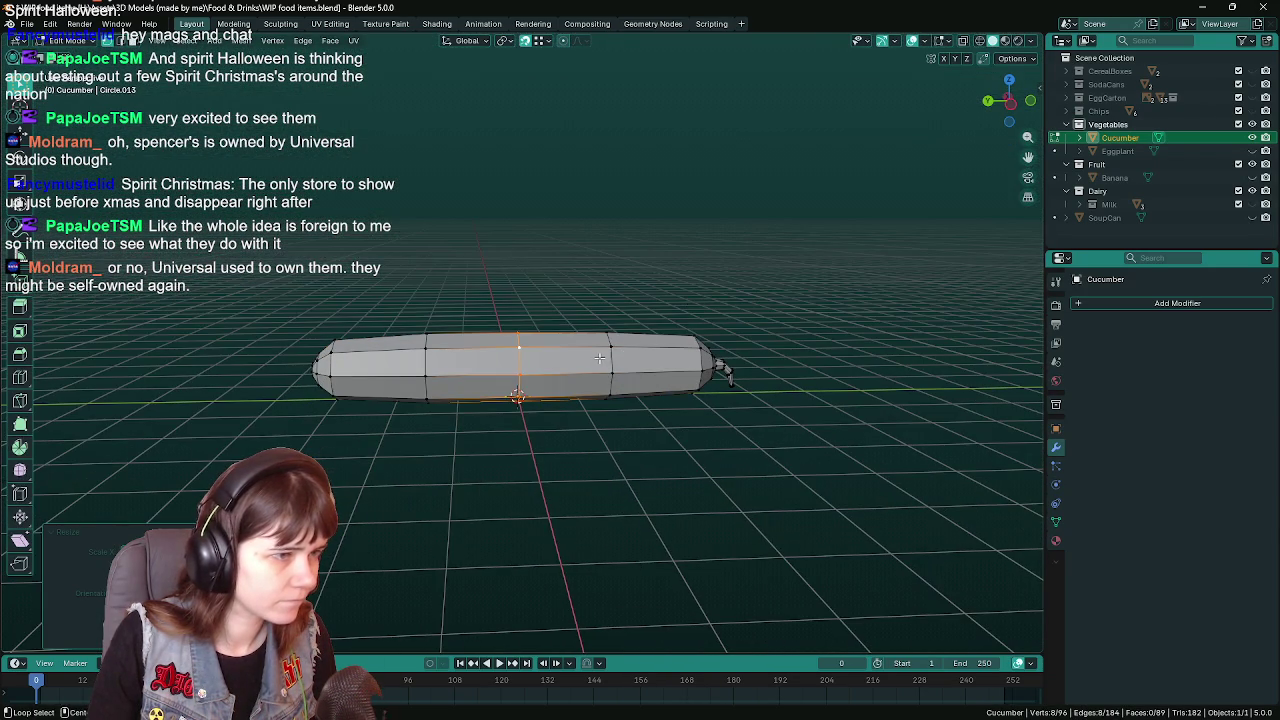
{"action": "key", "text": "Tab"}
{"action": "mouse_move", "coordinate": [706, 308]}
{"action": "middle_mouse_down"}
{"action": "mouse_move", "coordinate": [706, 297]}
{"action": "mouse_move", "coordinate": [724, 311]}
{"action": "mouse_move", "coordinate": [711, 334]}
{"action": "mouse_move", "coordinate": [531, 347]}
{"action": "mouse_move", "coordinate": [655, 420]}
{"action": "mouse_move", "coordinate": [506, 364]}
{"action": "mouse_move", "coordinate": [476, 367]}
{"action": "mouse_move", "coordinate": [500, 350]}
{"action": "middle_mouse_up"}
Apply Shade Auto Smooth to the cucumber from its right-click menu
{"action": "right_click", "coordinate": [500, 345]}
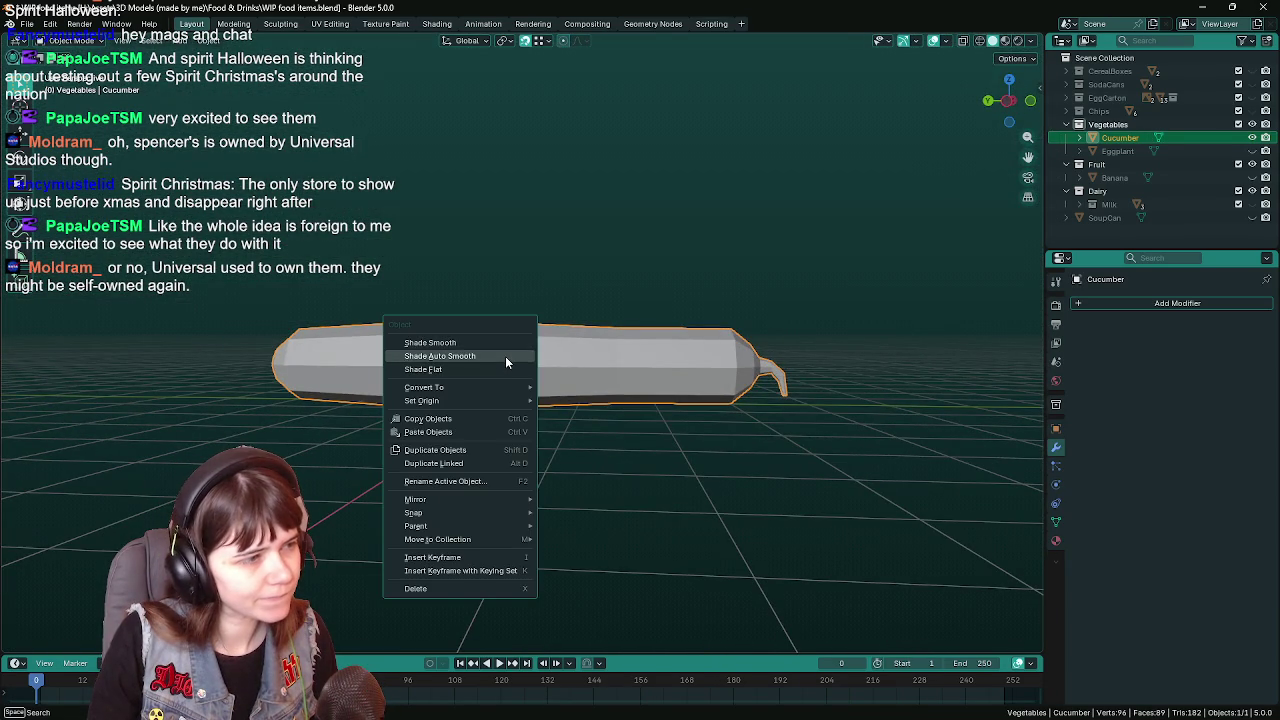
{"action": "left_click", "coordinate": [498, 344]}
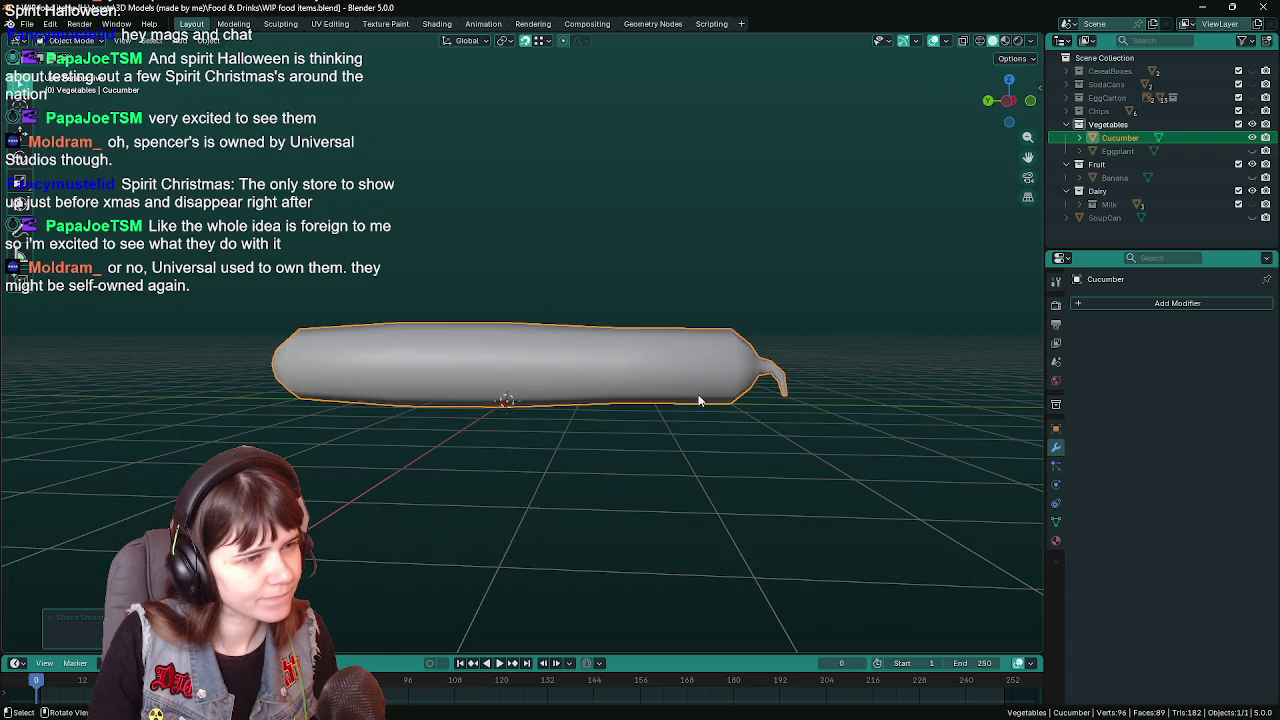
{"action": "middle_click_drag", "start_coordinate": [699, 400], "coordinate": [603, 391]}
Check the smoothed wireframe from a low side view and save WIP food items.blend
{"action": "key", "text": "Tab"}
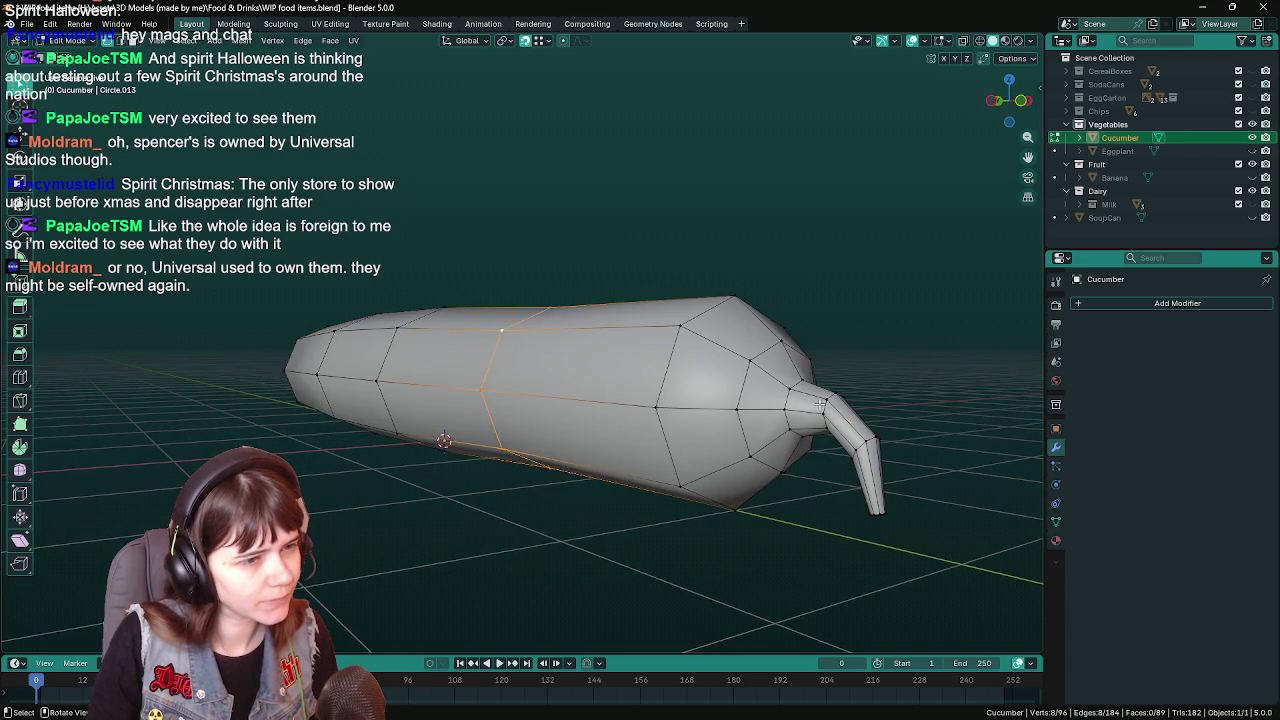
{"action": "mouse_move", "coordinate": [820, 403]}
{"action": "middle_mouse_down"}
{"action": "mouse_move", "coordinate": [501, 437]}
{"action": "mouse_move", "coordinate": [497, 419]}
{"action": "mouse_move", "coordinate": [604, 415]}
{"action": "mouse_move", "coordinate": [499, 422]}
{"action": "middle_mouse_up"}
{"action": "key", "text": "Tab"}
{"action": "key", "text": "ctrl+s"}
Return to Edit Mode and snap to an orthographic side view of the cucumber
{"action": "key", "text": "Tab"}
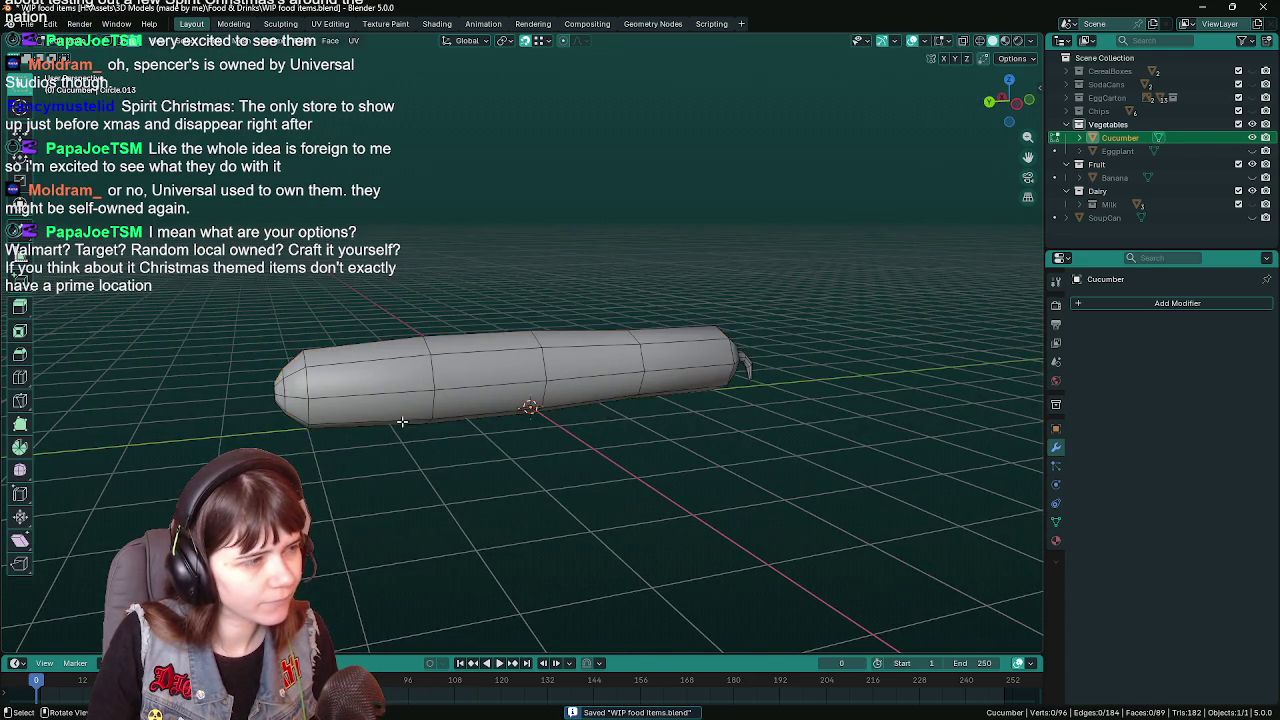
{"action": "middle_click_drag", "start_coordinate": [401, 421], "coordinate": [501, 424]}
{"action": "key", "text": "KP_3"}
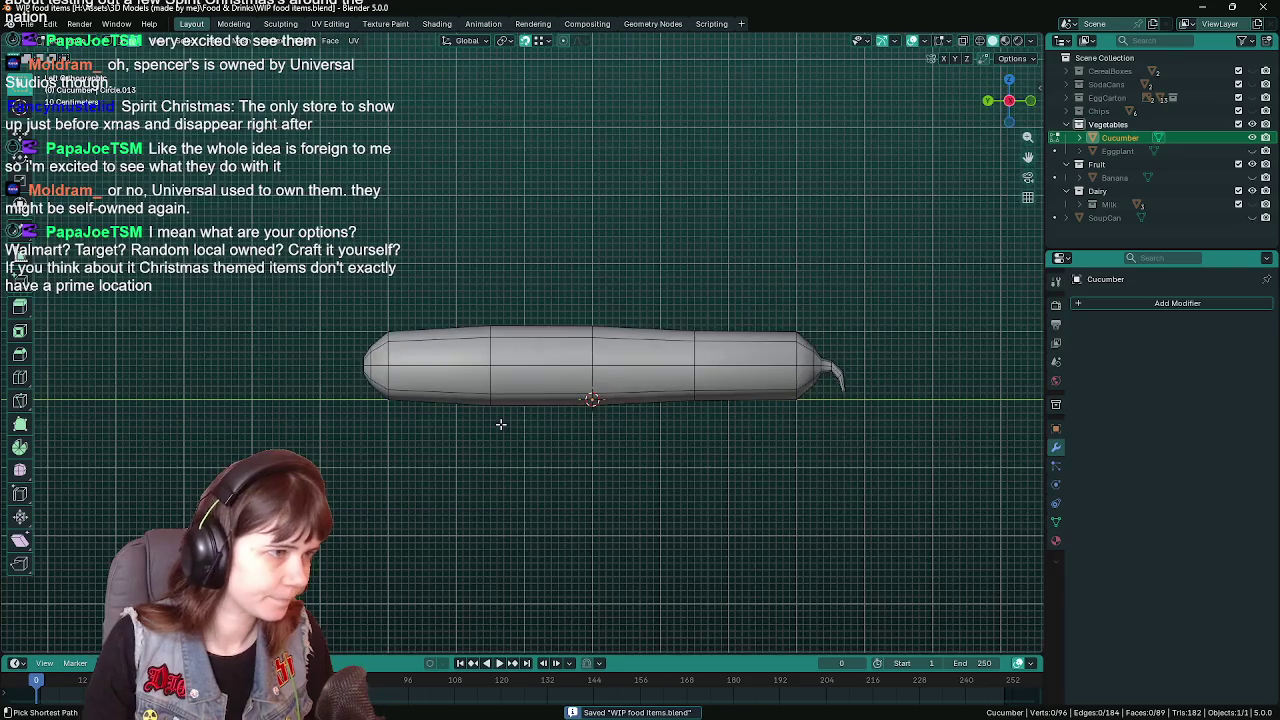
Edge-slide the loop near the cucumber's left end by about -0.89 to reshape the taper
{"action": "key", "text": "Tab"}
{"action": "scroll", "coordinate": [501, 424], "scroll_direction": "up", "scroll_amount": 2}
{"action": "key", "text": "Tab"}
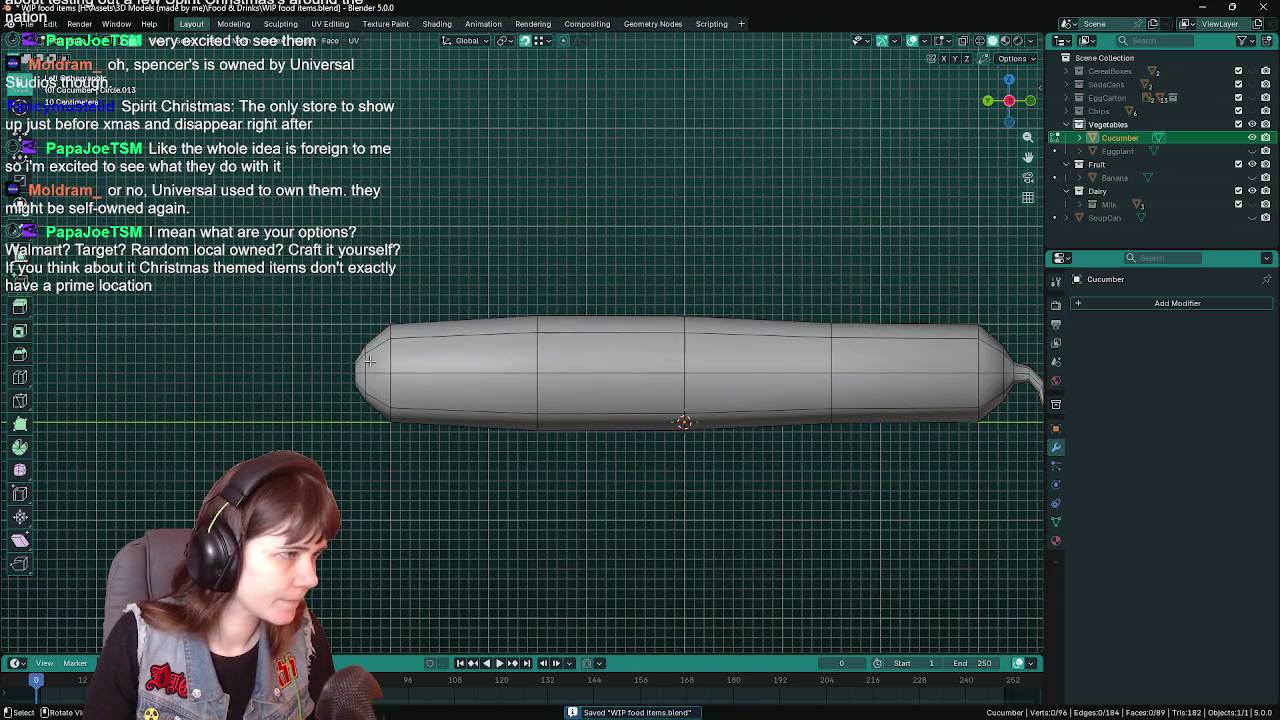
{"action": "left_click", "coordinate": [367, 358], "text": "alt"}
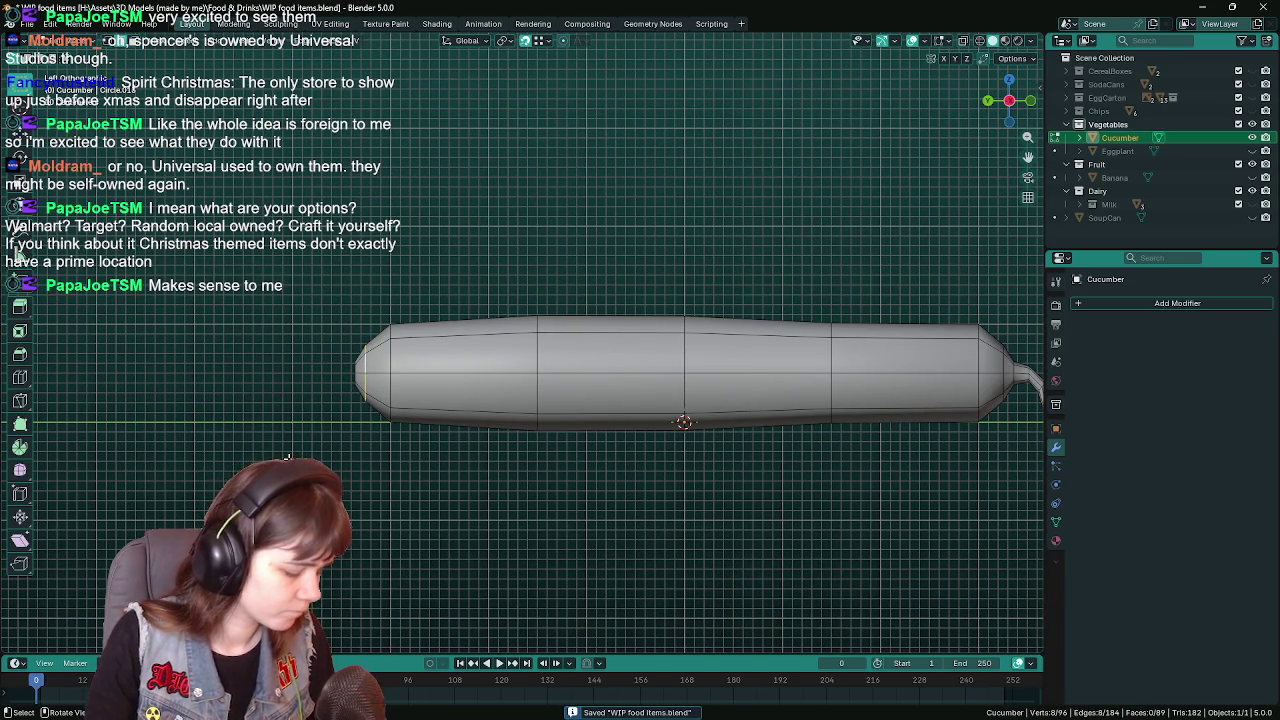
{"action": "key", "text": "g"}
{"action": "key", "text": "g"}
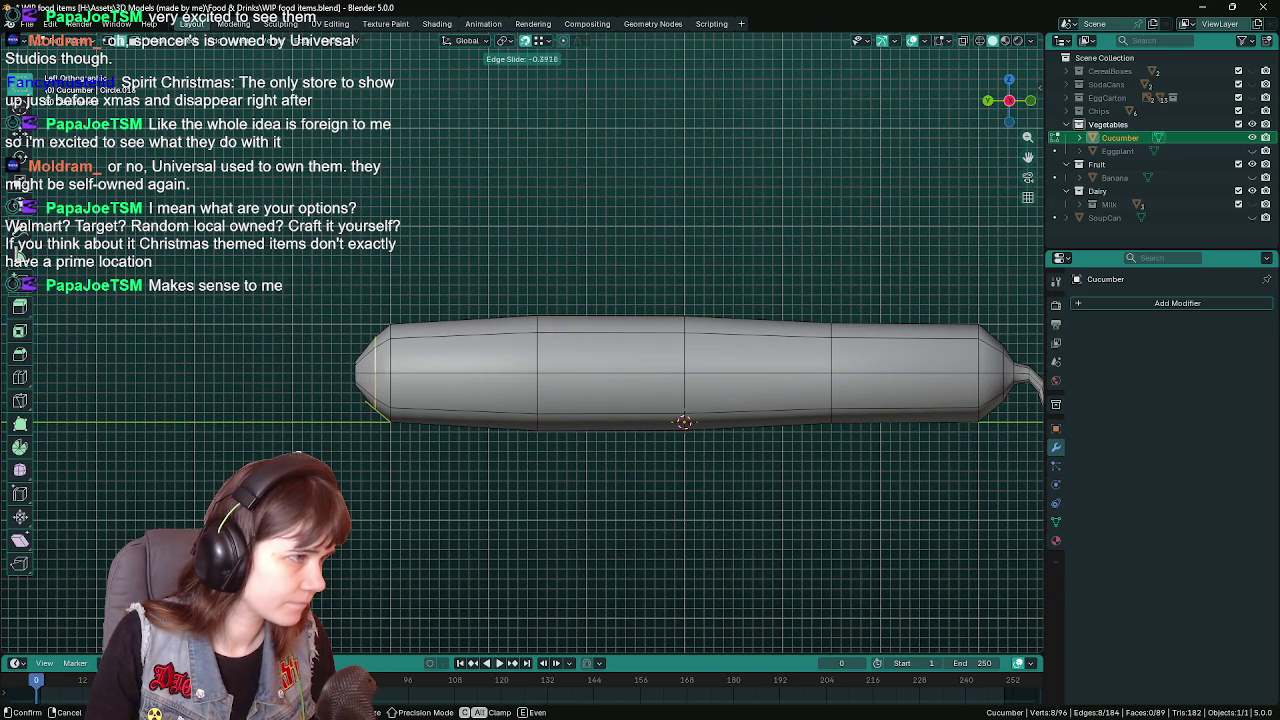
{"action": "key", "text": "Return"}
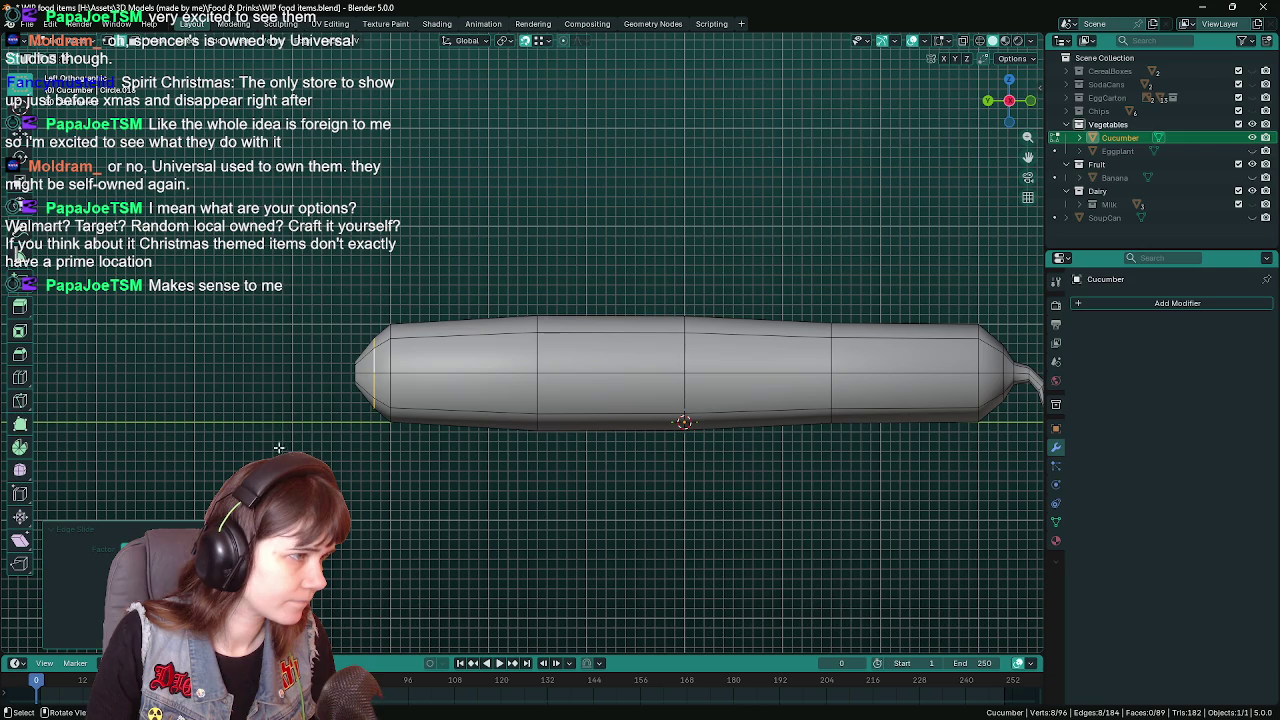
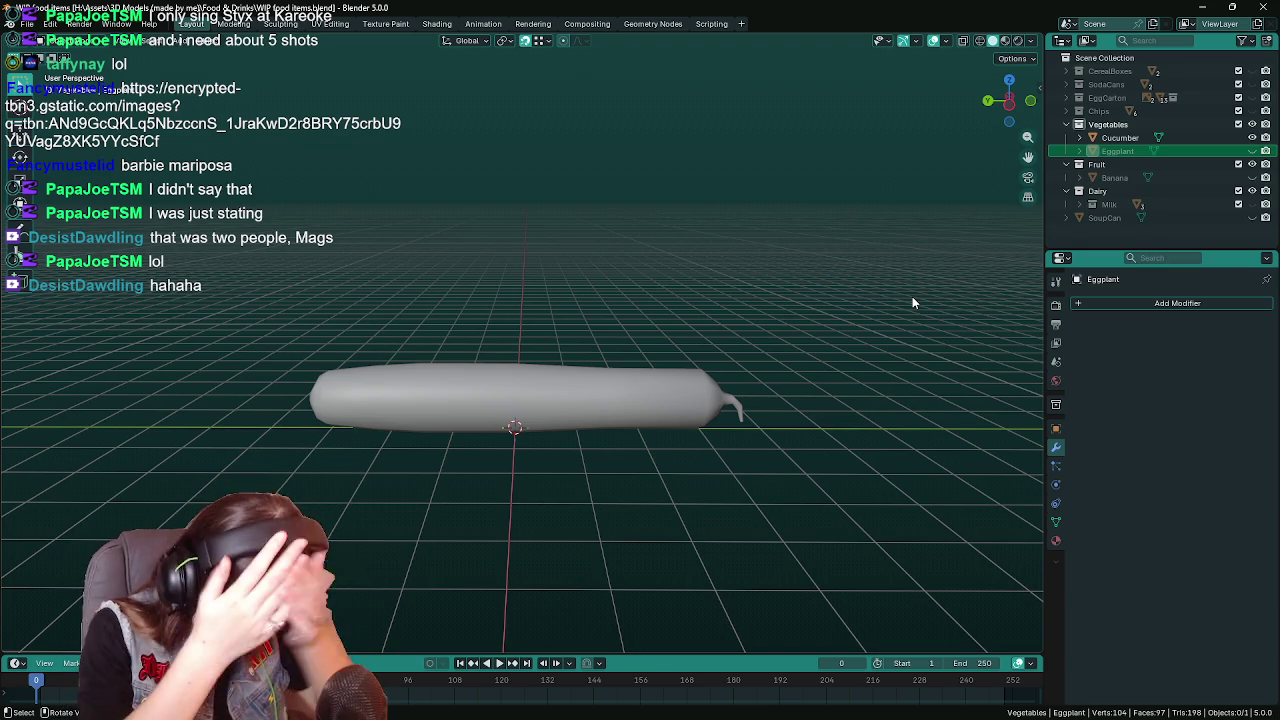
Save the file, select the cucumber and enter Edit Mode on its mesh
{"action": "mouse_move", "coordinate": [690, 444]}
{"action": "middle_mouse_down"}
{"action": "mouse_move", "coordinate": [673, 454]}
{"action": "mouse_move", "coordinate": [652, 392]}
{"action": "mouse_move", "coordinate": [622, 388]}
{"action": "middle_mouse_up"}
{"action": "key", "text": "ctrl+s"}
{"action": "left_click", "coordinate": [652, 392]}
{"action": "key", "text": "Tab"}
Loop-cut a new edge loop near the stem end and scale it to 1.1068
{"action": "key", "text": "ctrl+r"}
{"action": "left_click", "coordinate": [626, 388]}
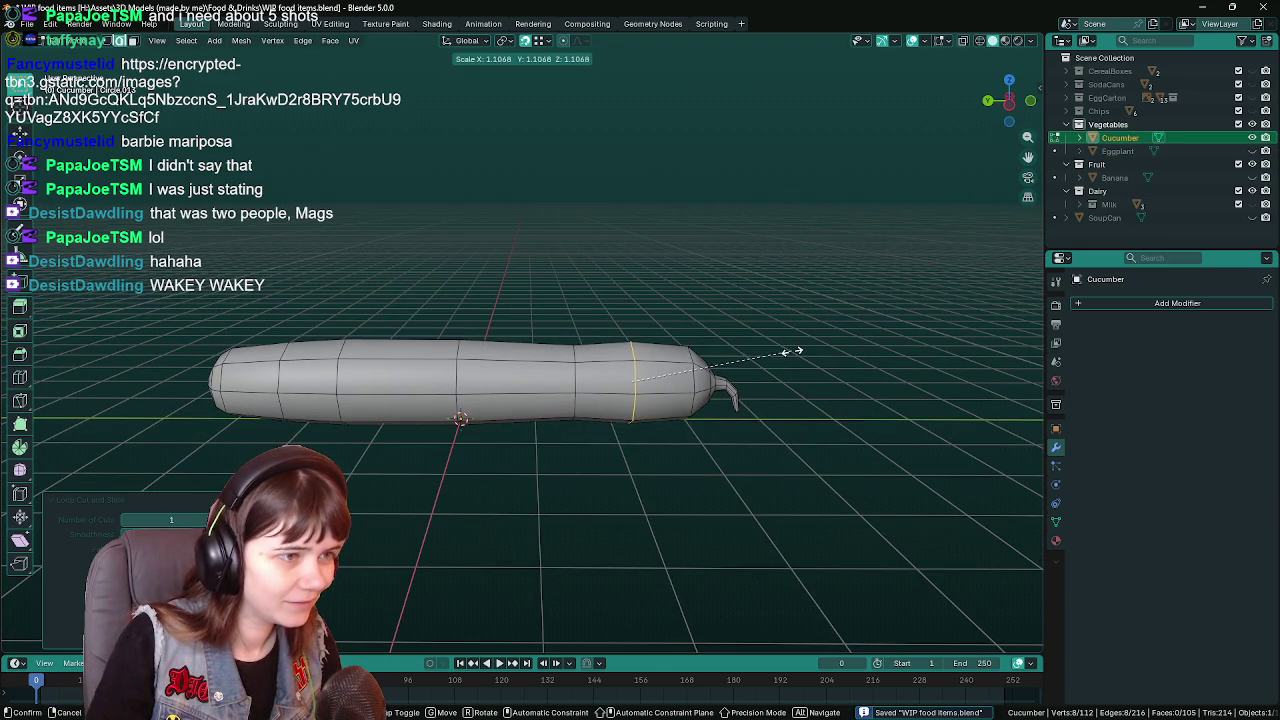
{"action": "left_click", "coordinate": [793, 351]}
{"action": "key", "text": "Tab"}
{"action": "key", "text": "Tab"}
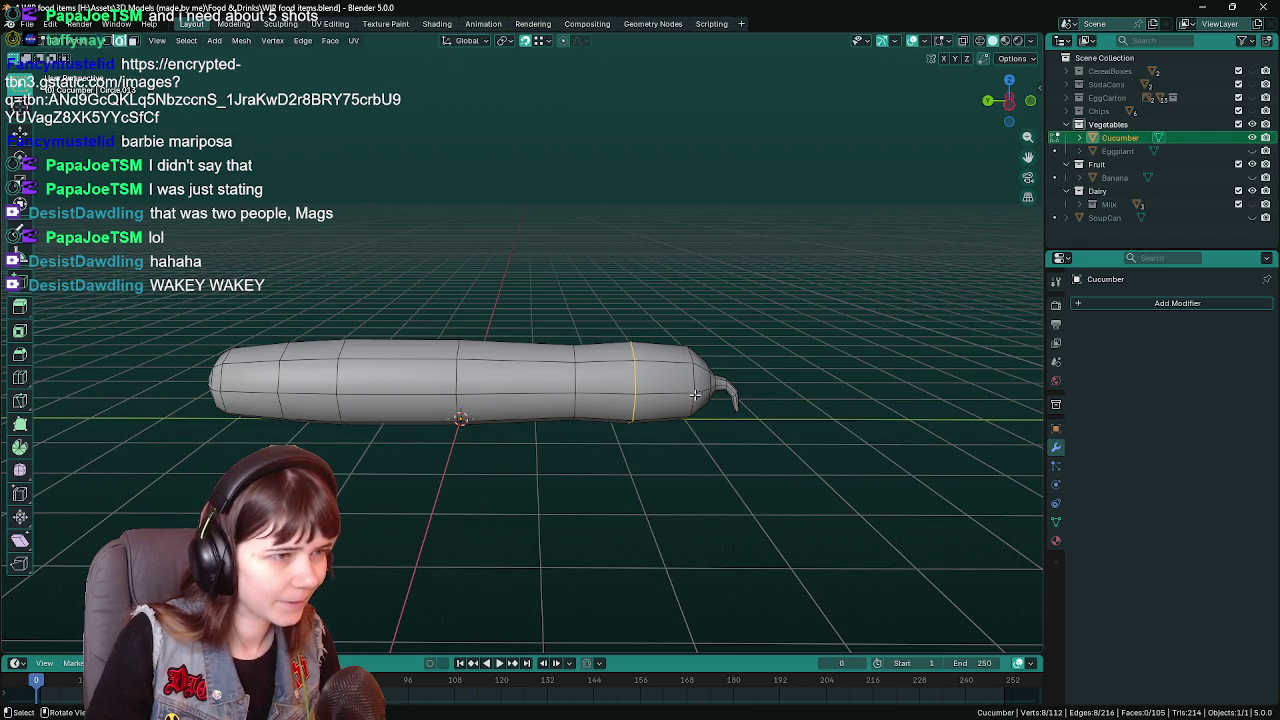
{"action": "key", "text": "s"}
{"action": "left_click", "coordinate": [764, 400]}
Check the cucumber's shape from the side and select another edge loop
{"action": "key", "text": "Tab"}
{"action": "middle_click_drag", "start_coordinate": [764, 402], "coordinate": [613, 379]}
{"action": "key", "text": "Tab"}
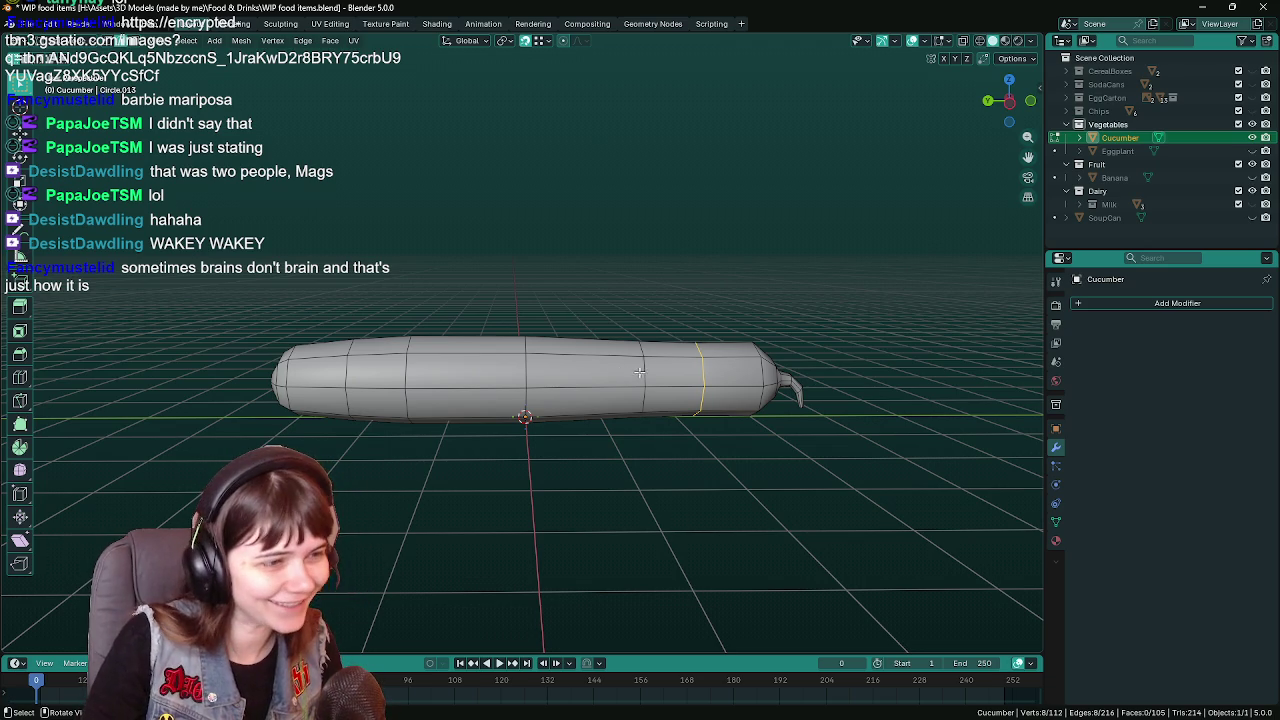
{"action": "left_click", "coordinate": [644, 371], "text": "alt"}
Dissolve the selected edge loop, save the file and return to Object Mode
{"action": "right_click", "coordinate": [780, 375]}
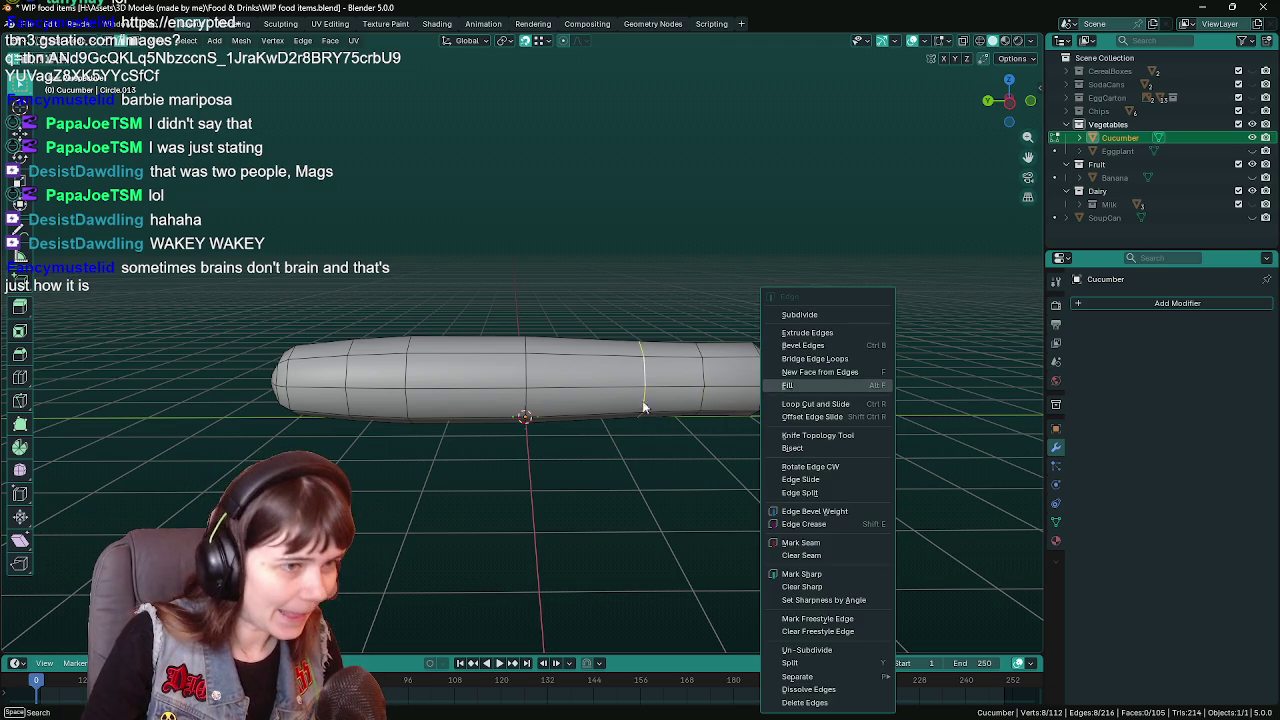
{"action": "key", "text": "Tab"}
{"action": "mouse_move", "coordinate": [854, 400]}
{"action": "middle_mouse_down"}
{"action": "mouse_move", "coordinate": [752, 426]}
{"action": "mouse_move", "coordinate": [562, 418]}
{"action": "mouse_move", "coordinate": [616, 418]}
{"action": "middle_mouse_up"}
{"action": "key", "text": "Tab"}
{"action": "right_click", "coordinate": [617, 464]}
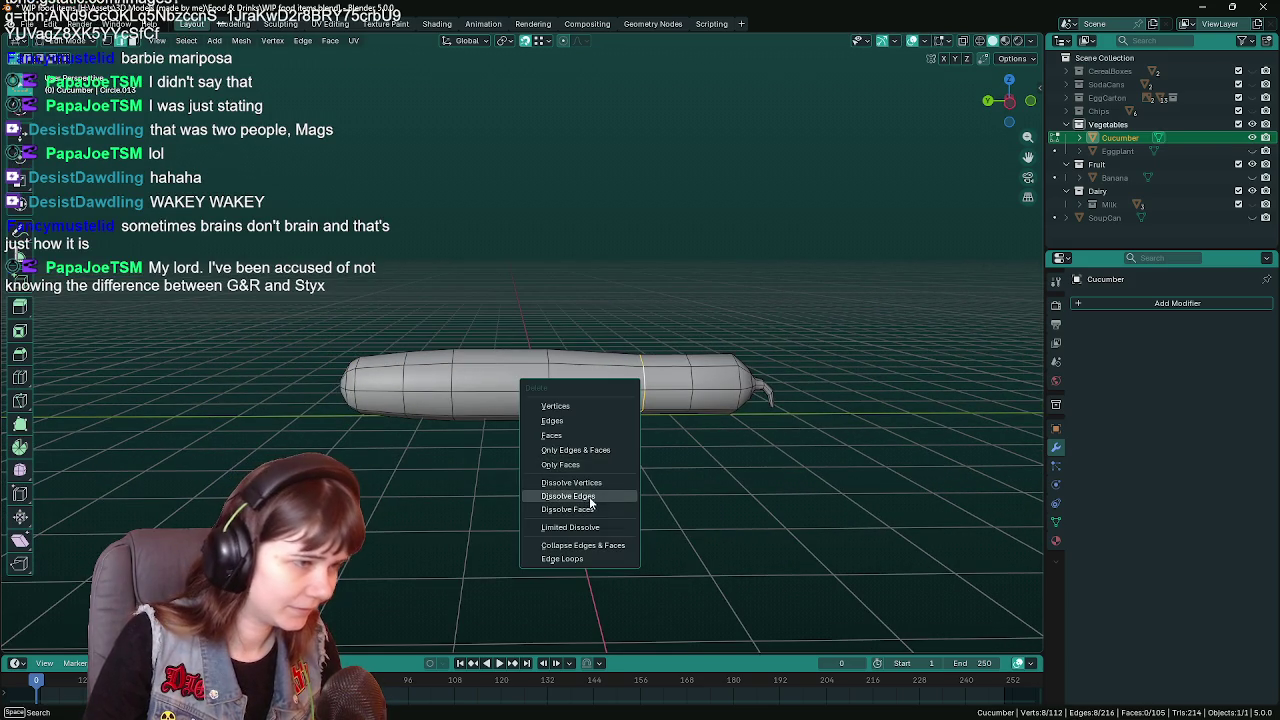
{"action": "left_click", "coordinate": [589, 496]}
{"action": "key", "text": "ctrl+s"}
{"action": "key", "text": "Tab"}
Preview another loop cut on the cucumber, cancel it, and go back to Object Mode
{"action": "mouse_move", "coordinate": [657, 480]}
{"action": "middle_mouse_down"}
{"action": "mouse_move", "coordinate": [611, 434]}
{"action": "mouse_move", "coordinate": [681, 463]}
{"action": "middle_mouse_up"}
{"action": "key", "text": "Tab"}
{"action": "key", "text": "ctrl+r"}
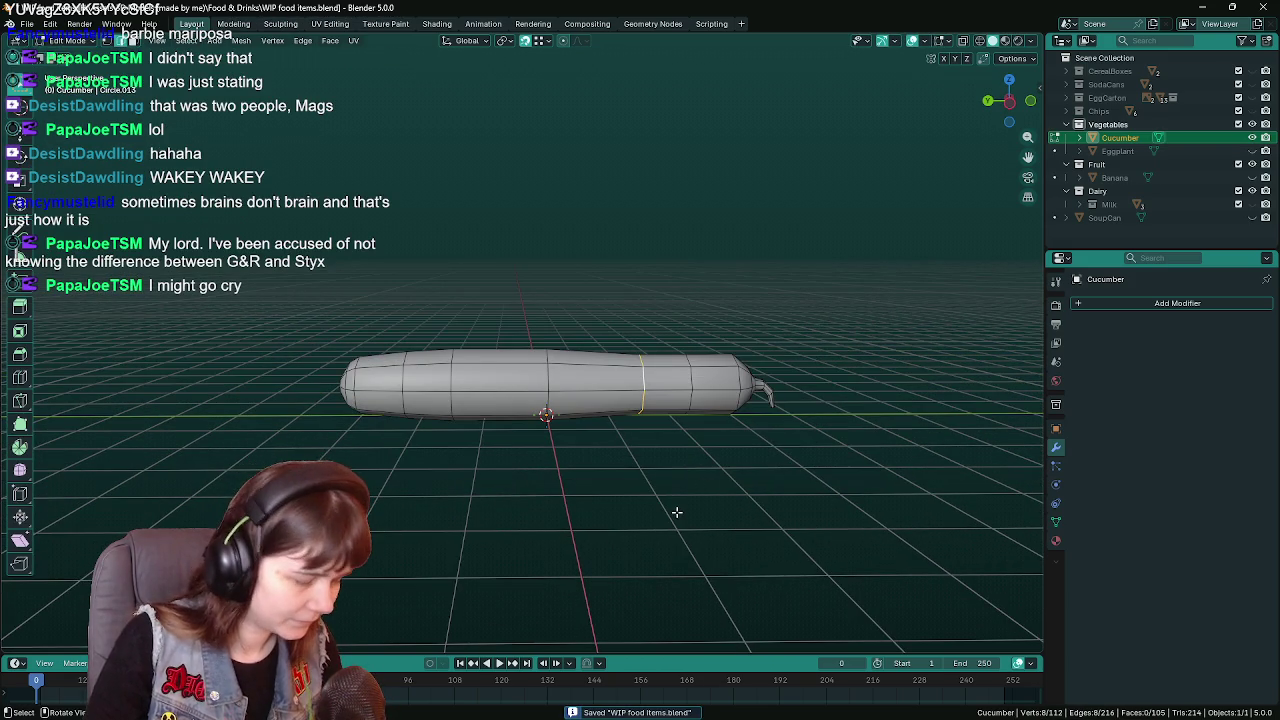
{"action": "key", "text": "Escape"}
{"action": "key", "text": "Tab"}
{"action": "middle_click_drag", "start_coordinate": [674, 510], "coordinate": [649, 482]}
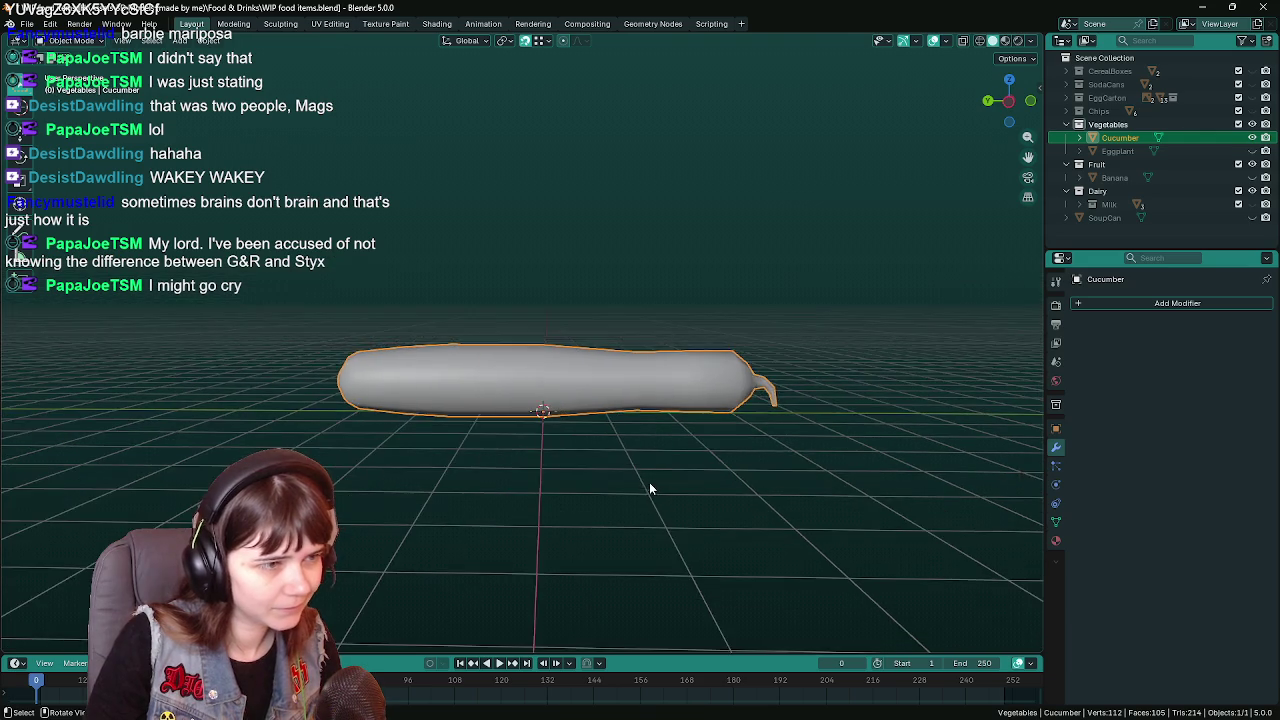
Review the cucumber's edge loops in Edit Mode and save the 104-vertex mesh
{"action": "key", "text": "Tab"}
{"action": "key", "text": "ctrl+r"}
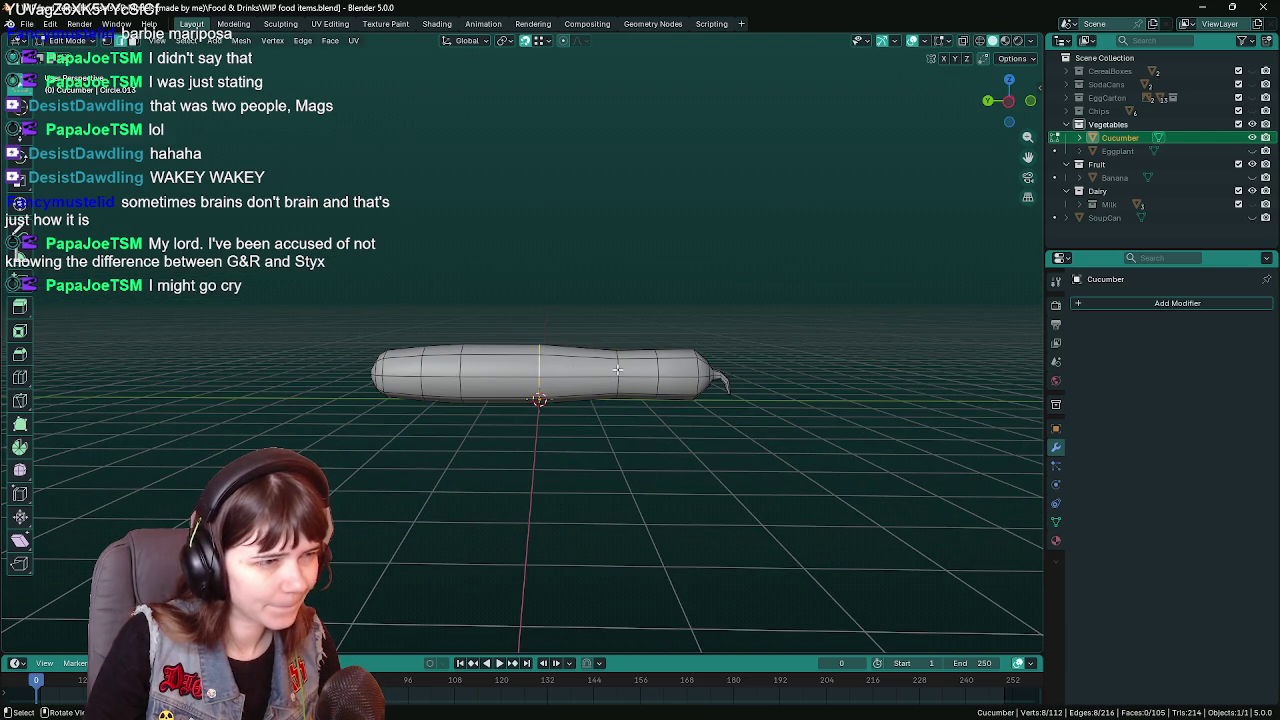
{"action": "key", "text": "Tab"}
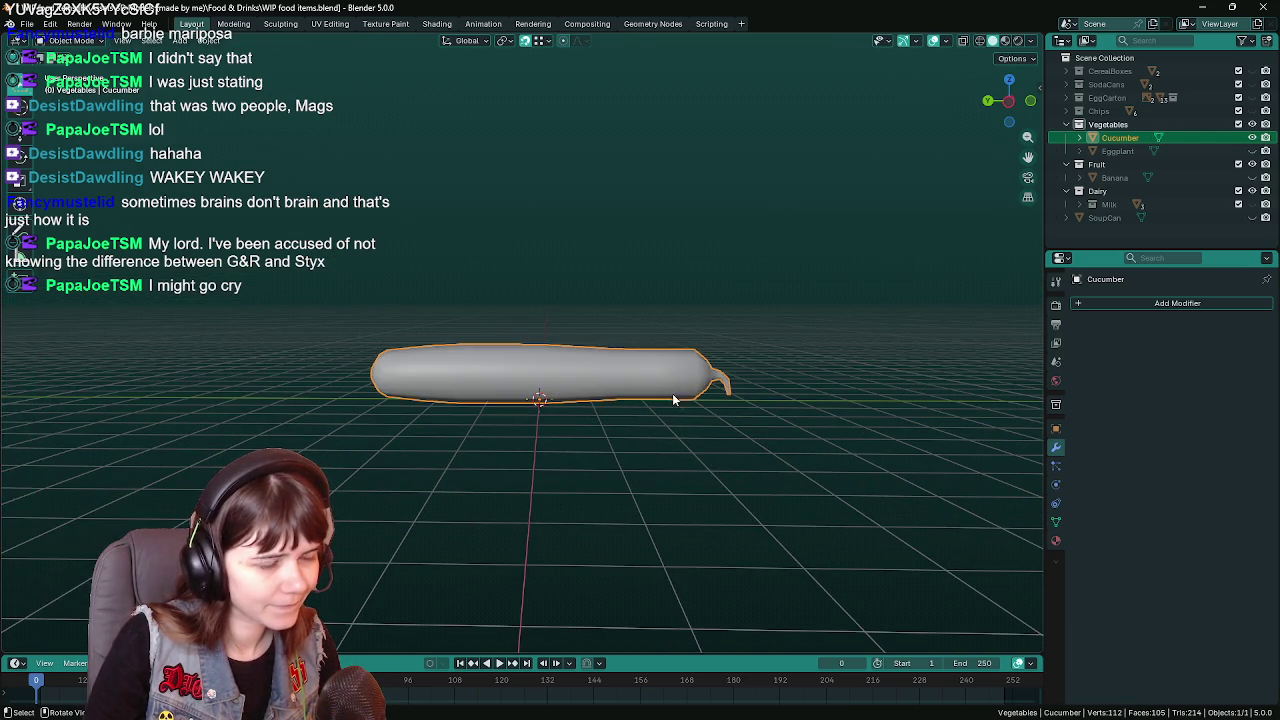
{"action": "middle_click_drag", "start_coordinate": [672, 393], "coordinate": [691, 466]}
{"action": "key", "text": "ctrl+s"}
{"action": "middle_click_drag", "start_coordinate": [639, 412], "coordinate": [647, 420]}
Apply Shade Smooth to the cucumber, then re-enter Edit Mode to preview a loop cut
{"action": "key", "text": "Tab"}
{"action": "key", "text": "ctrl+r"}
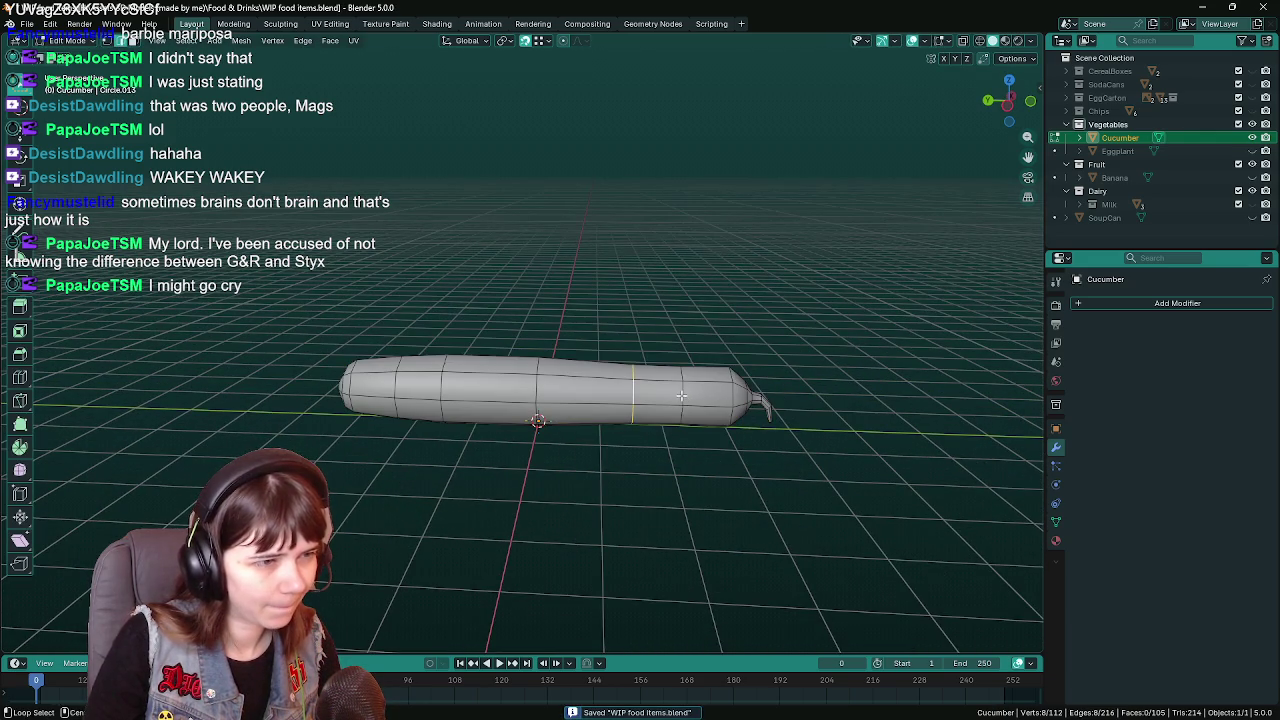
{"action": "key", "text": "Tab"}
{"action": "right_click", "coordinate": [685, 412]}
{"action": "left_click", "coordinate": [685, 412]}
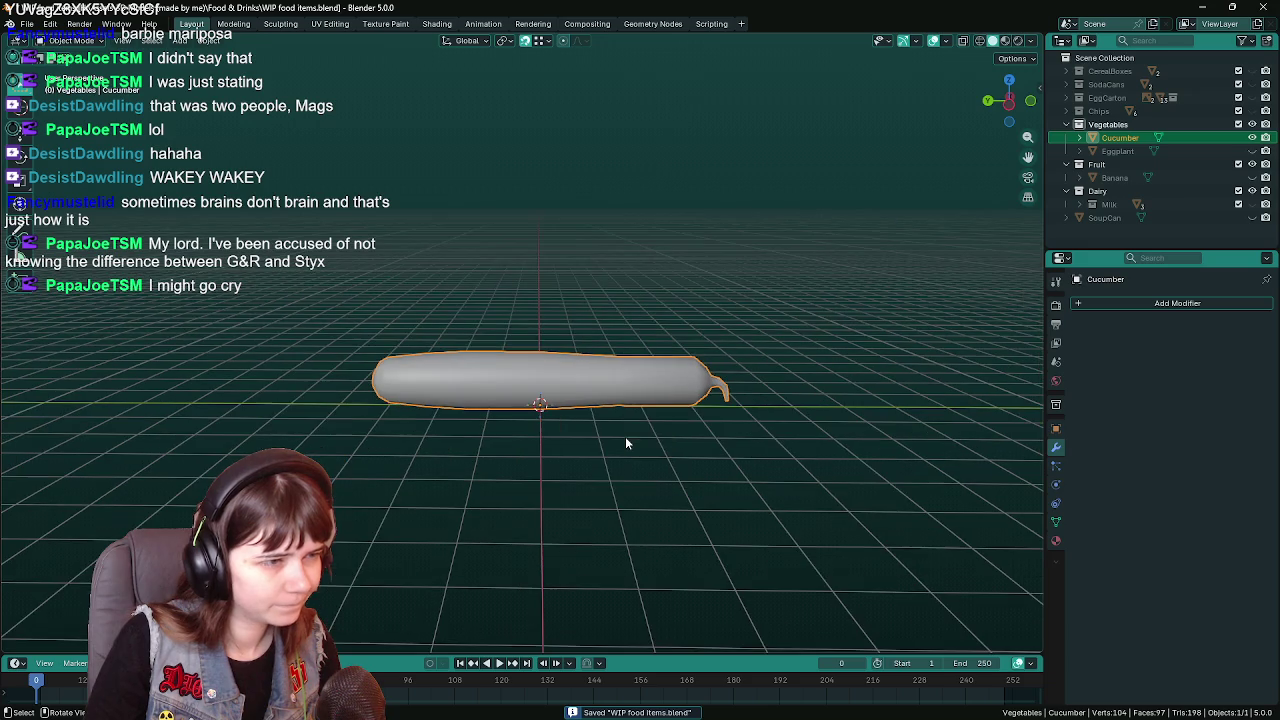
{"action": "middle_click_drag", "start_coordinate": [628, 430], "coordinate": [634, 420]}
{"action": "key", "text": "Tab"}
{"action": "key", "text": "ctrl+r"}
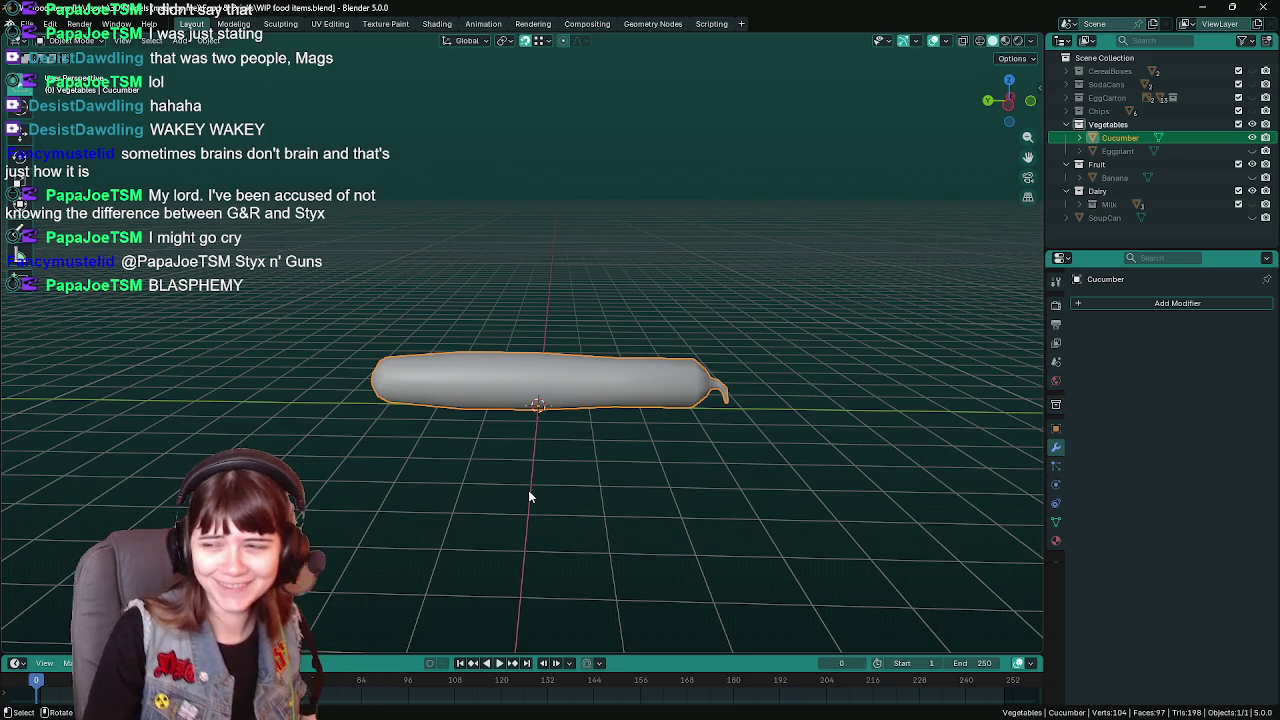
Save WIP food items.blend repeatedly while orbiting around the cucumber
{"action": "middle_click_drag", "start_coordinate": [556, 384], "coordinate": [580, 371]}
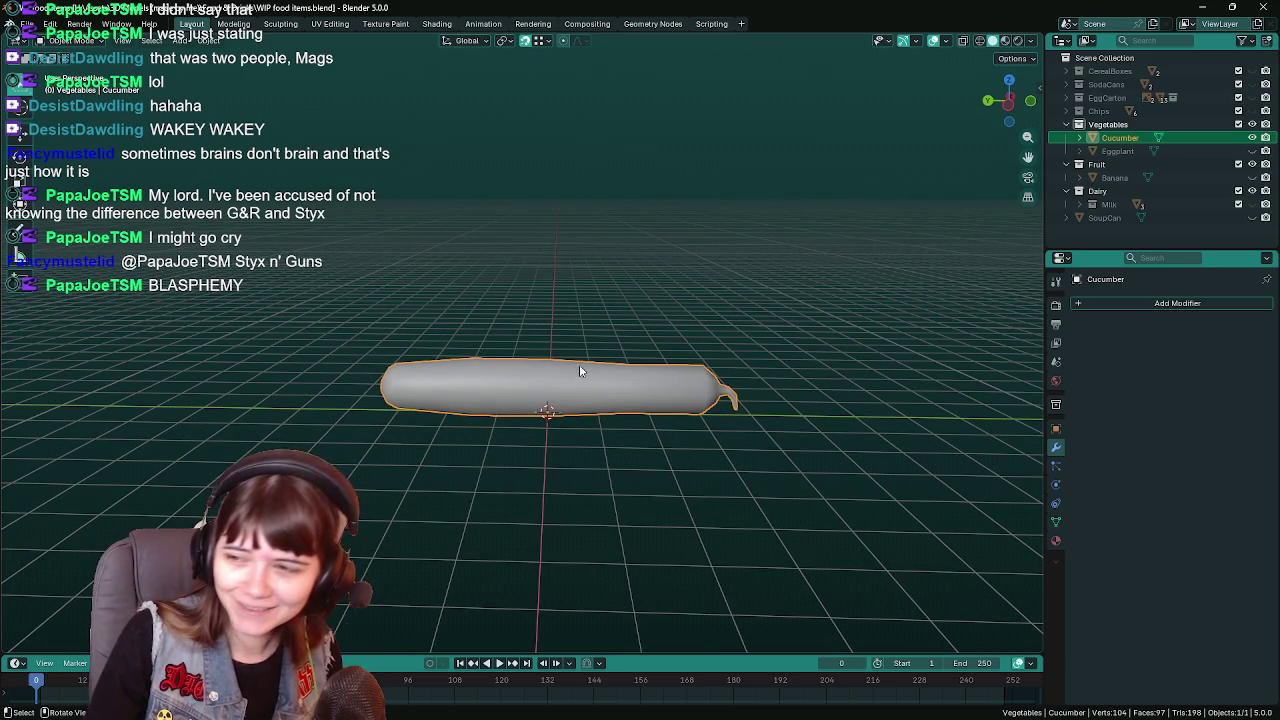
{"action": "key", "text": "ctrl+s"}
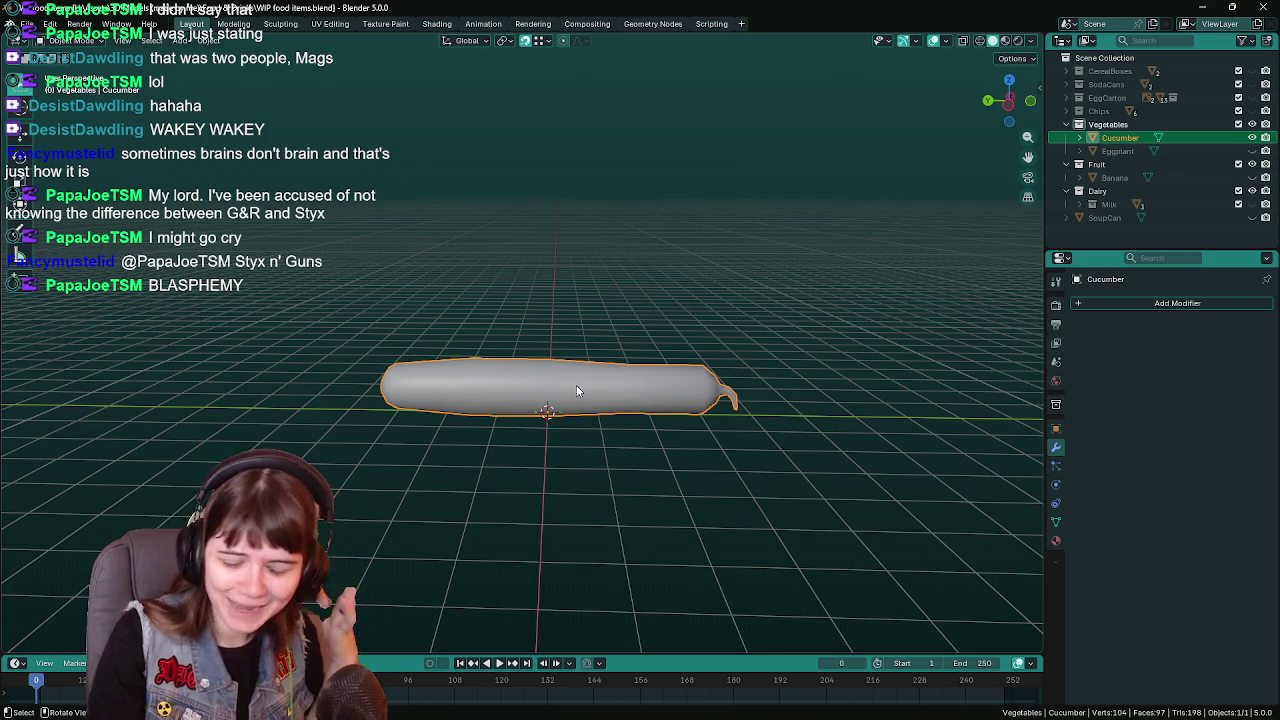
{"action": "mouse_move", "coordinate": [511, 420]}
{"action": "middle_mouse_down"}
{"action": "mouse_move", "coordinate": [668, 428]}
{"action": "mouse_move", "coordinate": [660, 451]}
{"action": "mouse_move", "coordinate": [626, 415]}
{"action": "mouse_move", "coordinate": [591, 414]}
{"action": "middle_mouse_up"}
{"action": "key", "text": "ctrl+s"}
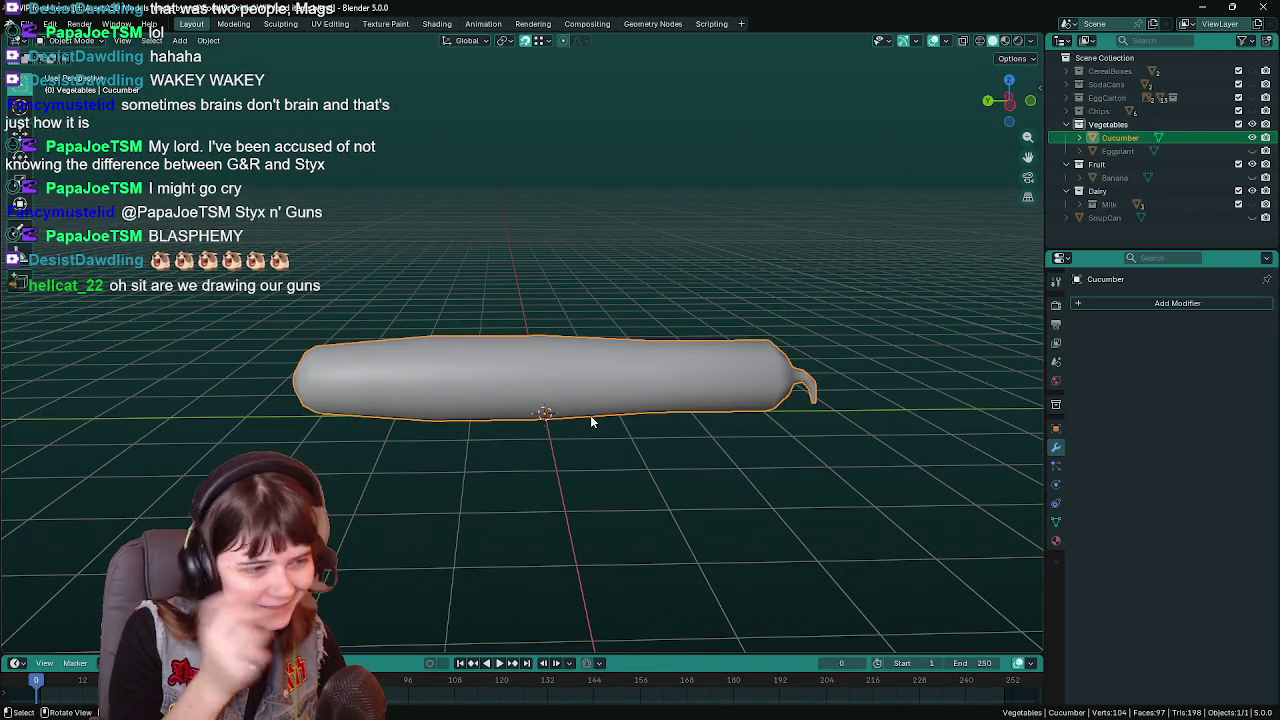
{"action": "key", "text": "ctrl+s"}
{"action": "mouse_move", "coordinate": [590, 421]}
{"action": "middle_mouse_down"}
{"action": "mouse_move", "coordinate": [560, 391]}
{"action": "mouse_move", "coordinate": [564, 367]}
{"action": "middle_mouse_up"}
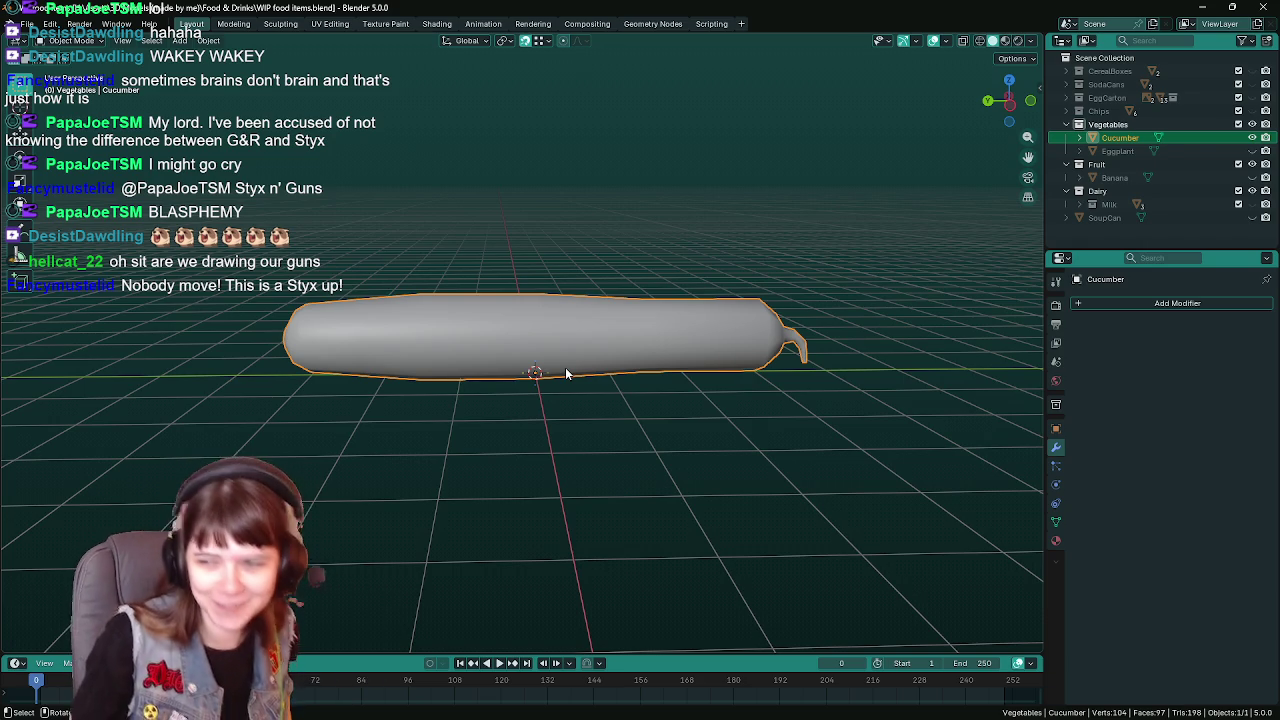
Save once more and hide the cucumber with its Outliner eye icon
{"action": "key", "text": "ctrl+s"}
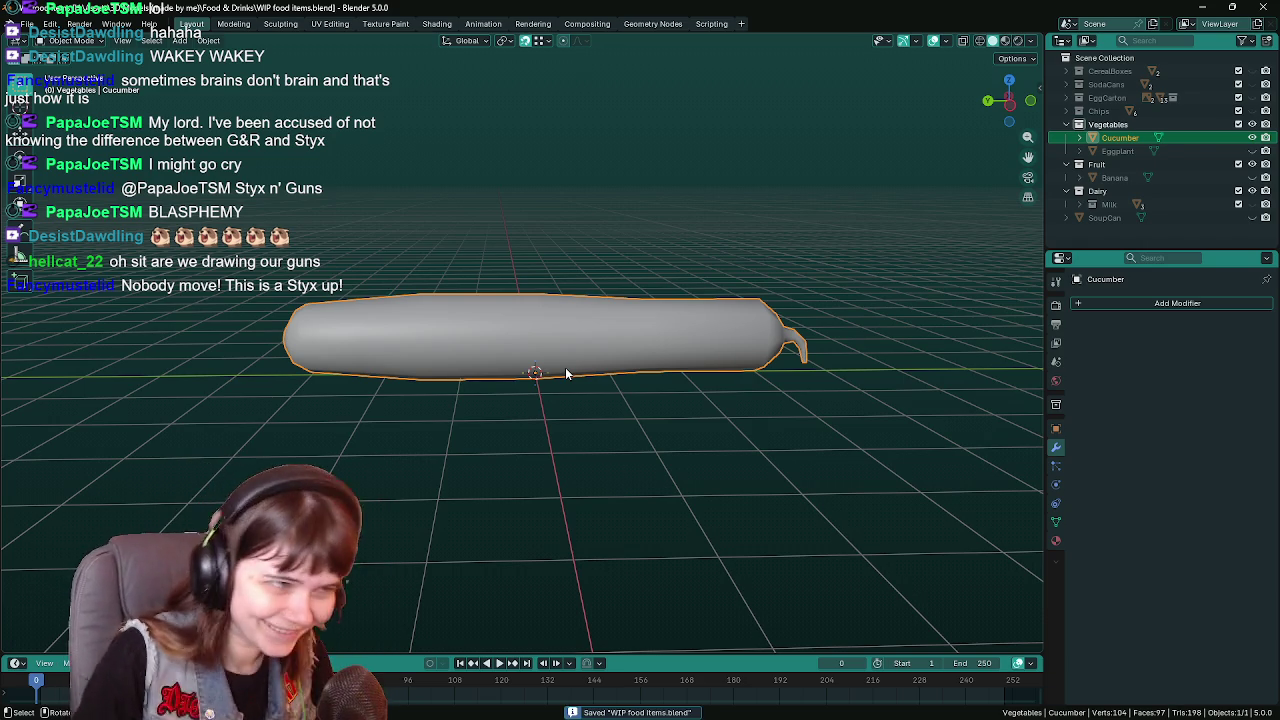
{"action": "middle_click_drag", "start_coordinate": [577, 397], "coordinate": [597, 366]}
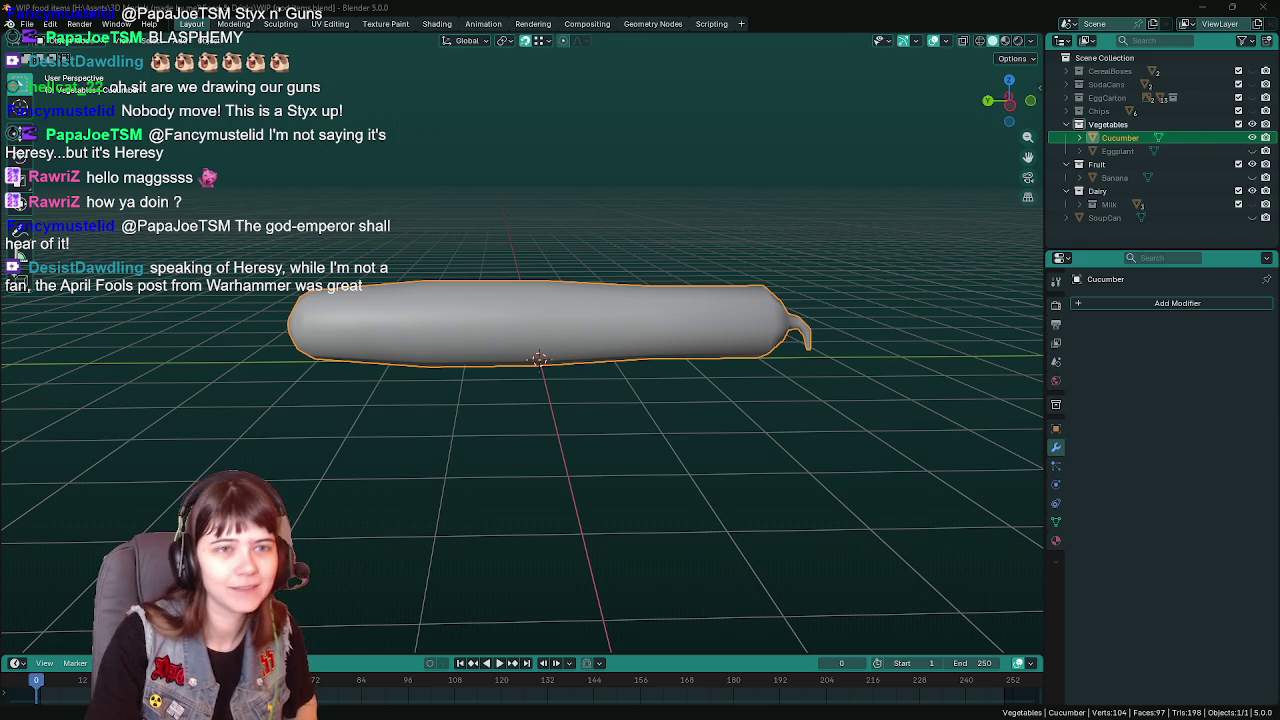
{"action": "left_click", "coordinate": [1252, 138]}
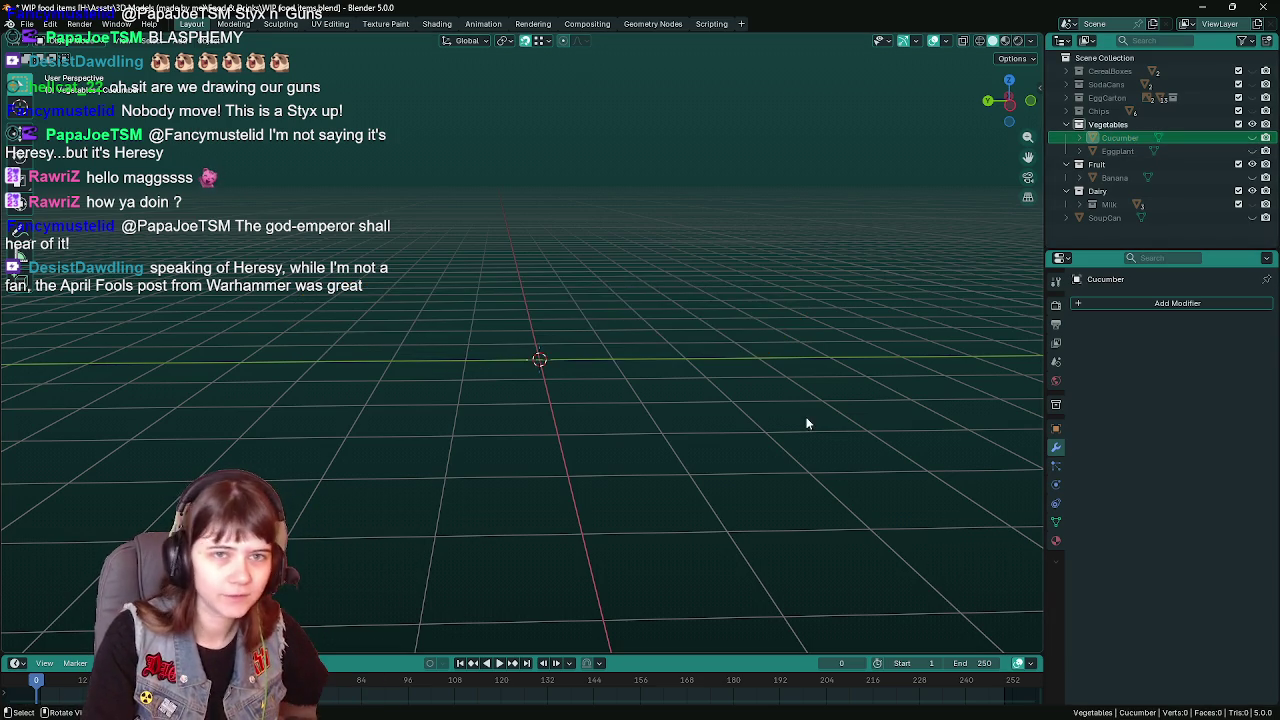
Add an empty collection named 'Meat' below Dairy in the Outliner and save the file
{"action": "middle_click_drag", "start_coordinate": [691, 384], "coordinate": [650, 400]}
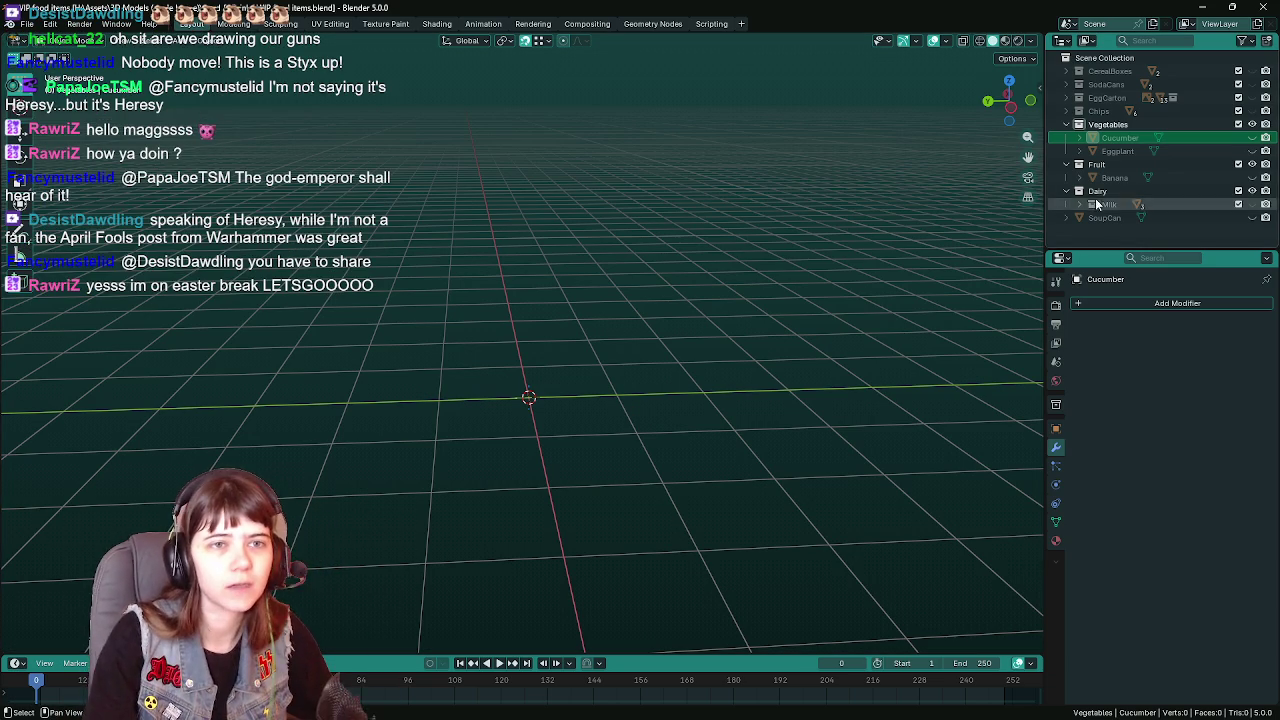
{"action": "left_click", "coordinate": [1118, 228]}
{"action": "right_click", "coordinate": [1115, 228]}
{"action": "left_click", "coordinate": [1112, 228]}
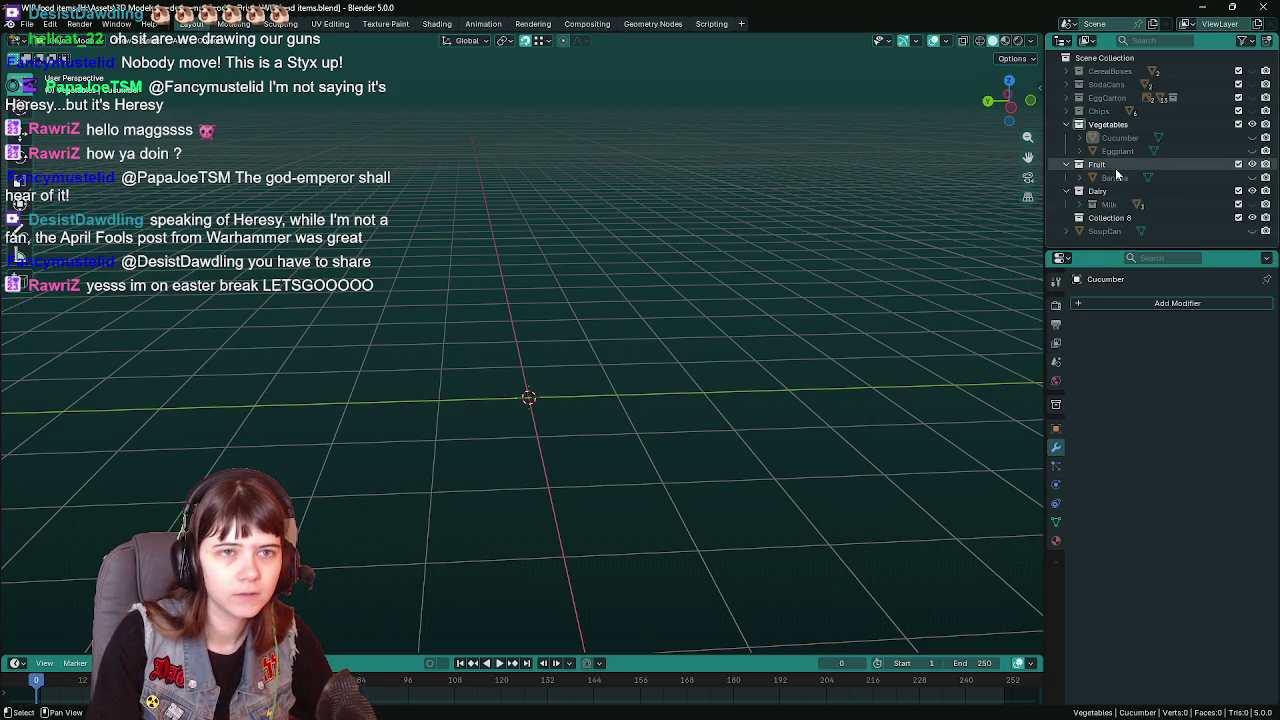
{"action": "double_click", "coordinate": [1120, 217]}
{"action": "type", "text": "Mea"}
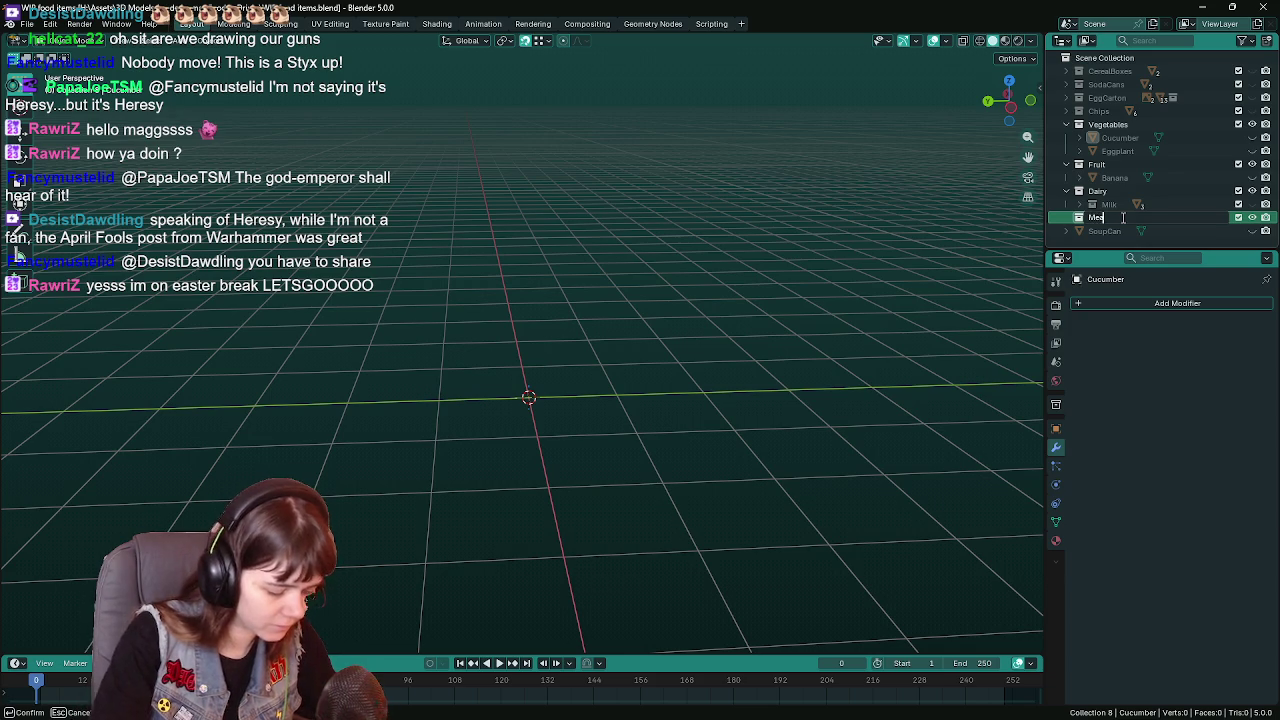
{"action": "type", "text": "t"}
{"action": "key", "text": "Return"}
{"action": "key", "text": "ctrl+s"}
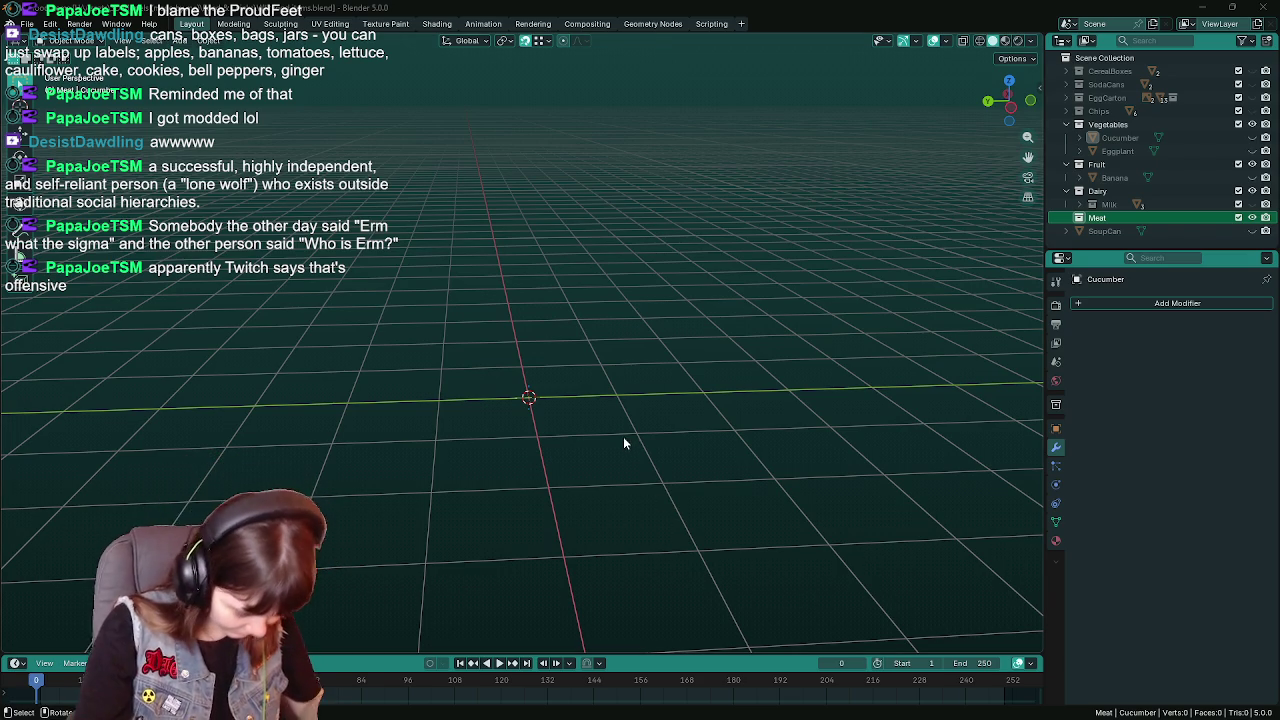
Save WIP food items.blend twice while orbiting around the empty grid
{"action": "middle_click_drag", "start_coordinate": [549, 397], "coordinate": [553, 386]}
{"action": "key", "text": "ctrl+s"}
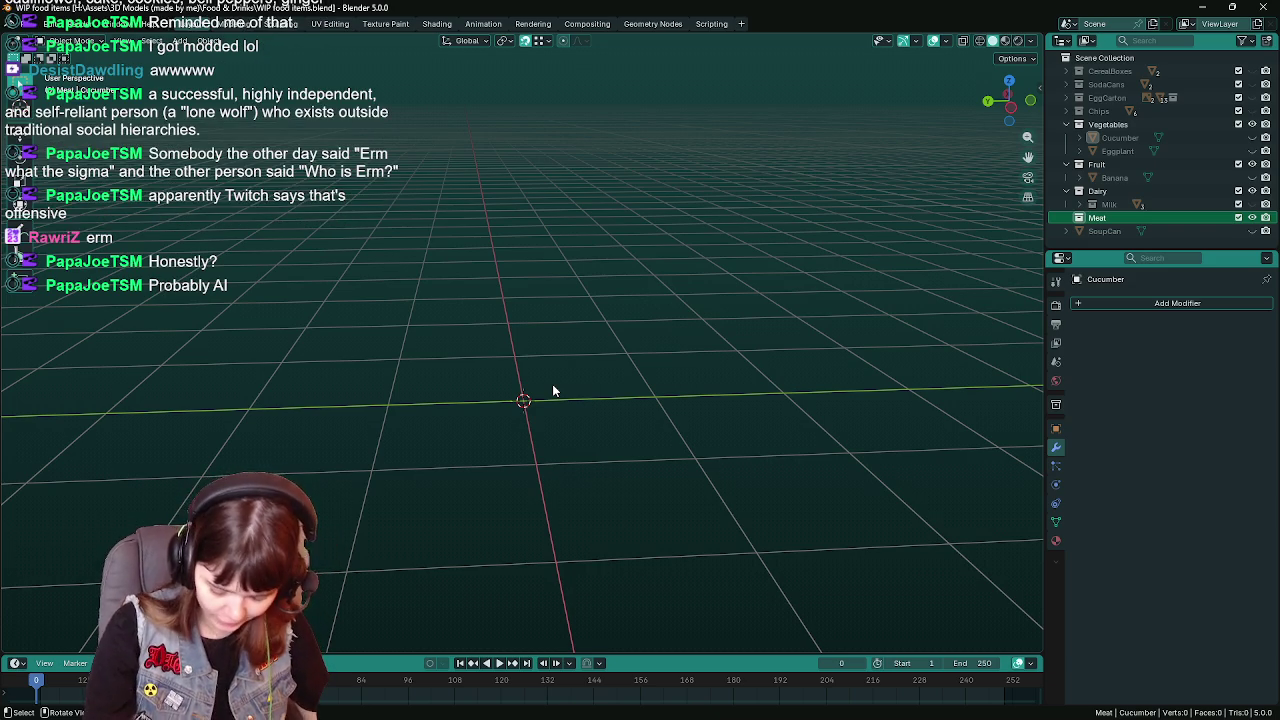
{"action": "mouse_move", "coordinate": [553, 390]}
{"action": "middle_mouse_down"}
{"action": "mouse_move", "coordinate": [551, 360]}
{"action": "mouse_move", "coordinate": [548, 397]}
{"action": "middle_mouse_up"}
{"action": "key", "text": "ctrl+s"}
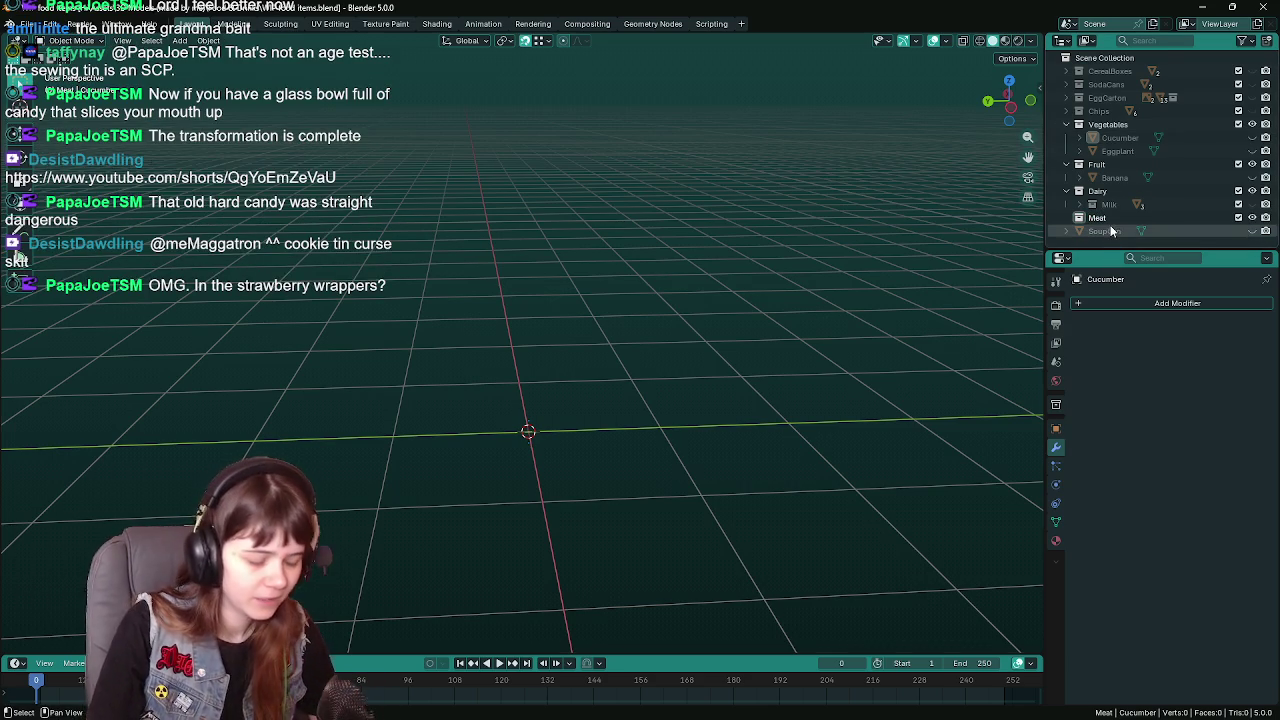
Create a collection named 'Desserts' below Meat in the Outliner and save WIP food items.blend
{"action": "key", "text": "ctrl+s"}
{"action": "key", "text": "shift+a"}
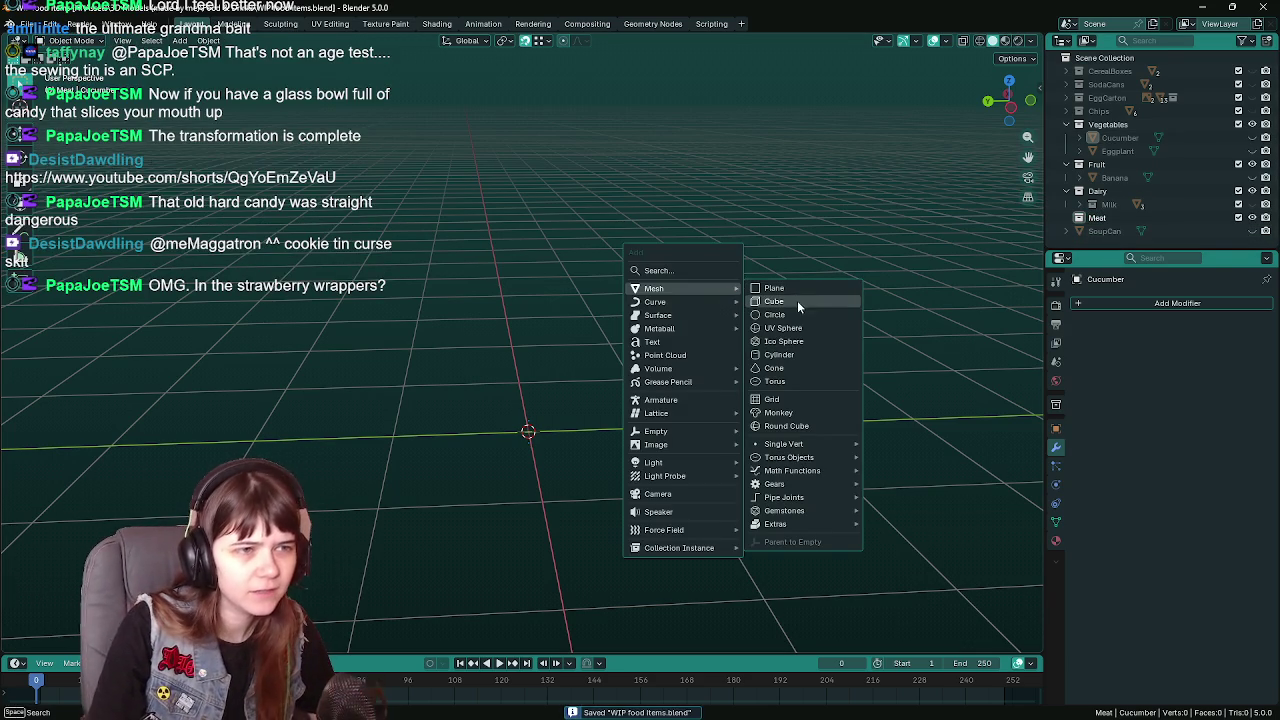
{"action": "right_click", "coordinate": [1109, 241]}
{"action": "left_click", "coordinate": [1110, 246]}
{"action": "scroll", "coordinate": [1111, 240], "scroll_direction": "down", "scroll_amount": 1}
{"action": "double_click", "coordinate": [1118, 221]}
{"action": "type", "text": "Desserts"}
{"action": "key", "text": "Return"}
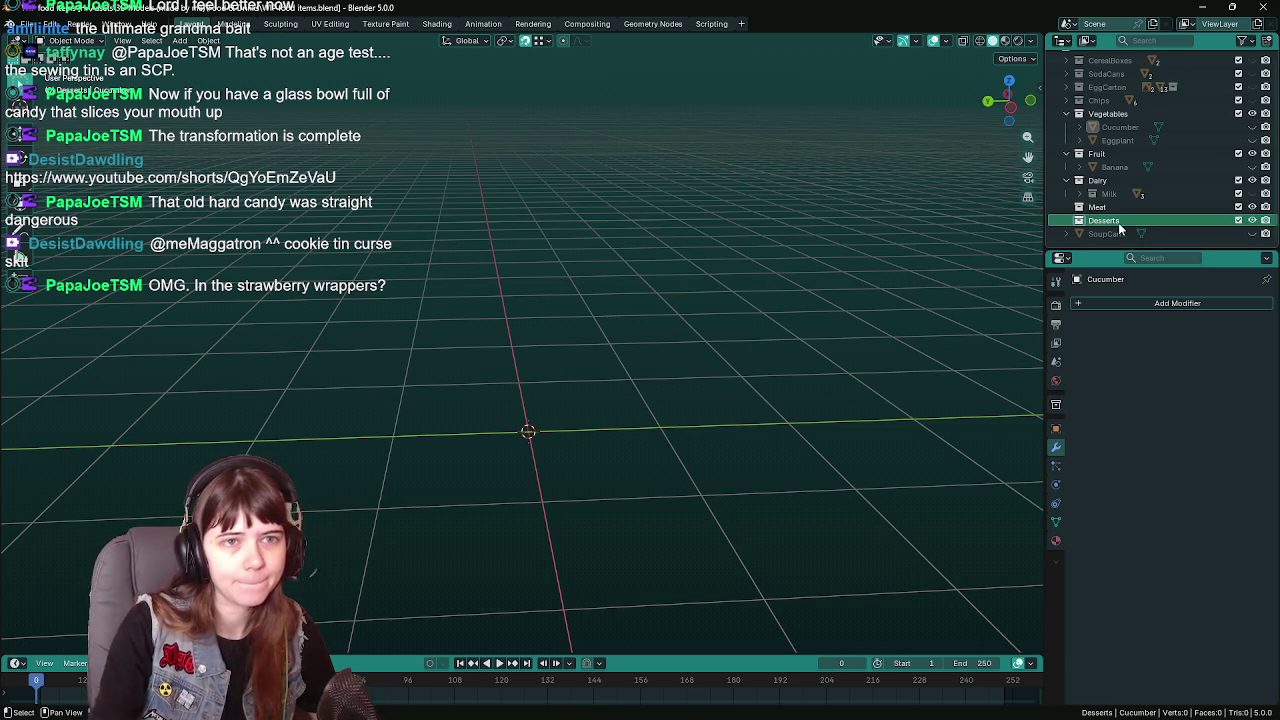
{"action": "key", "text": "ctrl+s"}
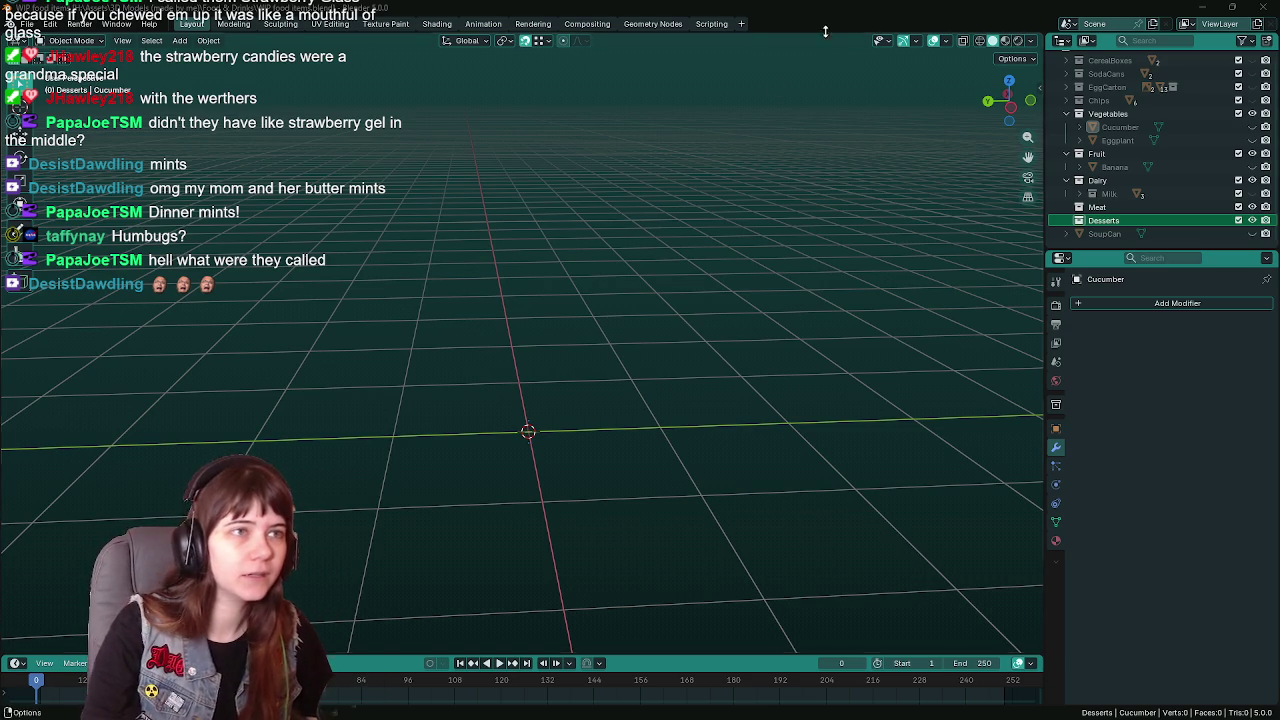
Save WIP food items.blend several times, then bring up the Shift+A Add menu and dismiss it
{"action": "key", "text": "ctrl+s"}
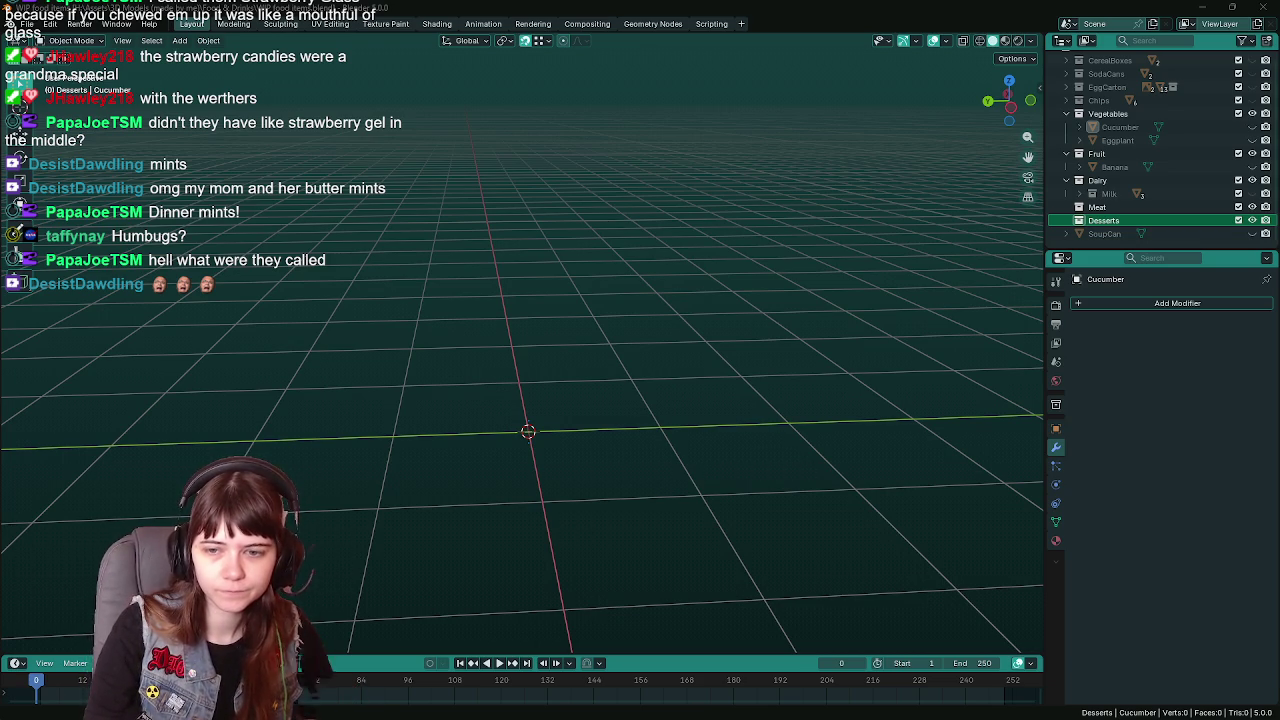
{"action": "key", "text": "ctrl+s"}
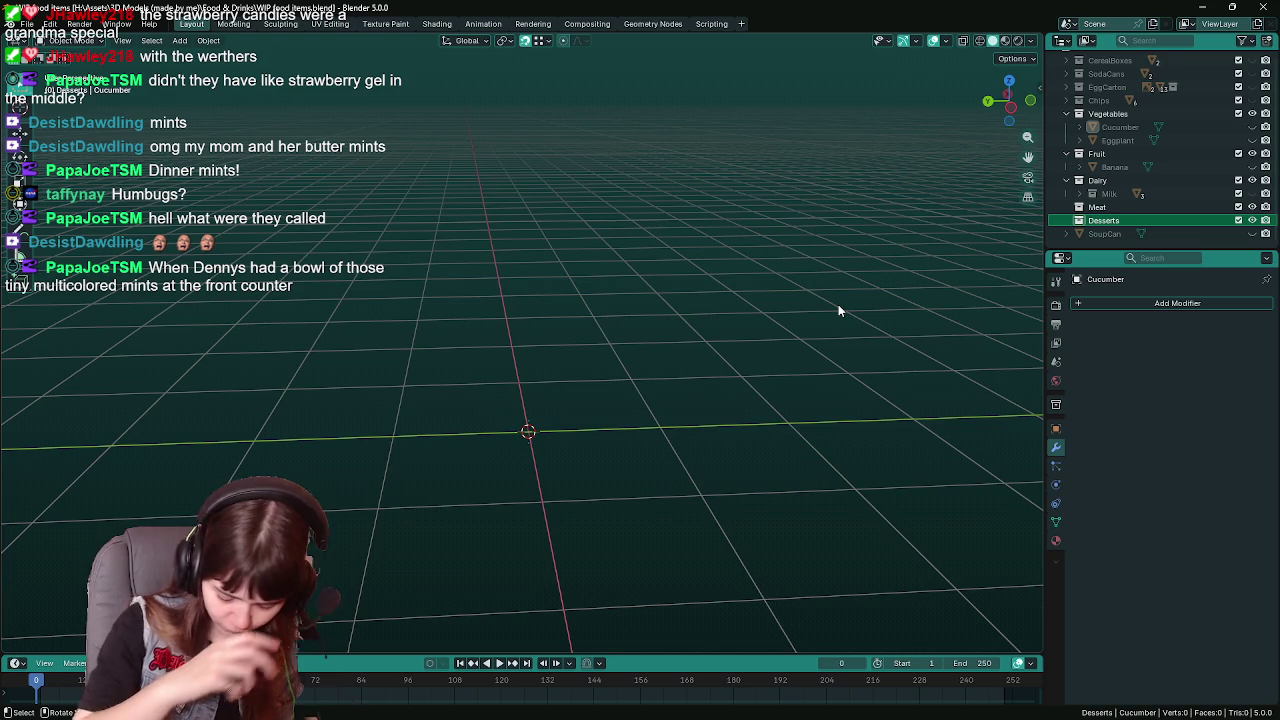
{"action": "mouse_move", "coordinate": [524, 400]}
{"action": "middle_mouse_down"}
{"action": "mouse_move", "coordinate": [536, 422]}
{"action": "mouse_move", "coordinate": [530, 398]}
{"action": "middle_mouse_up"}
{"action": "key", "text": "ctrl+s"}
{"action": "key", "text": "shift+a"}
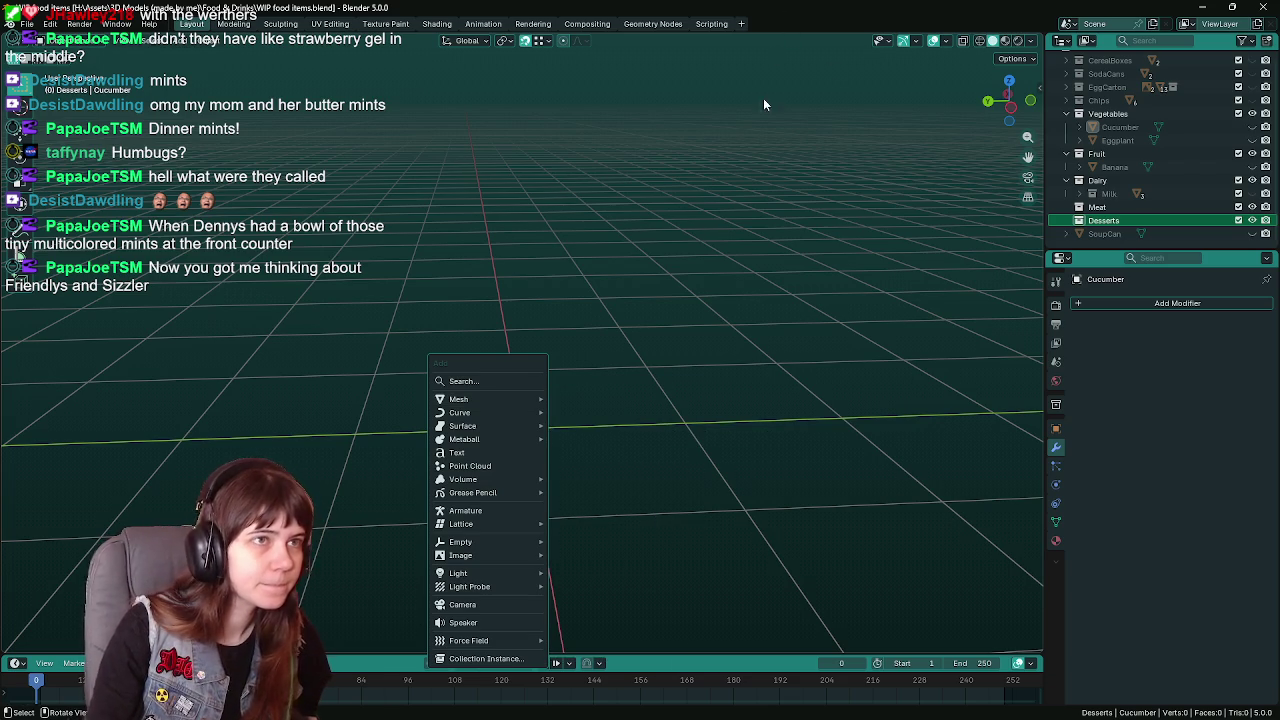
{"action": "mouse_move", "coordinate": [459, 399]}
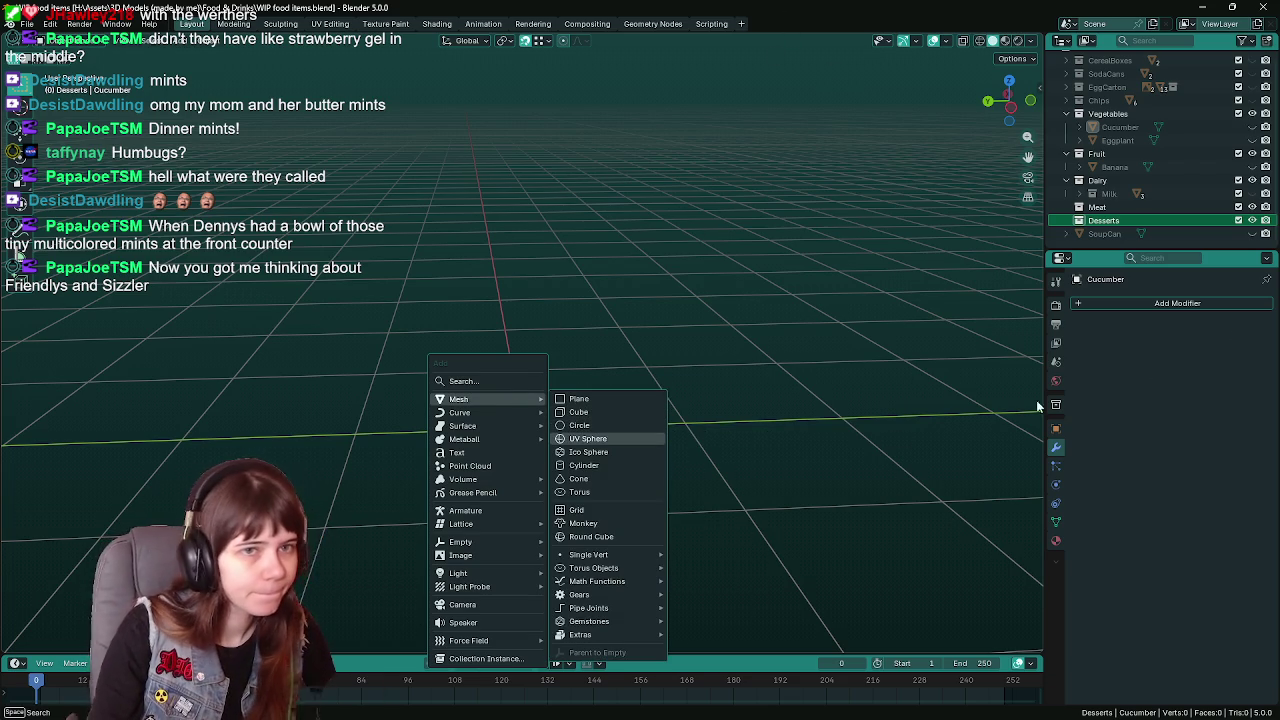
{"action": "key", "text": "Escape"}
Split the Outliner into two stacked areas, then merge it back into one
{"action": "right_click", "coordinate": [1106, 247]}
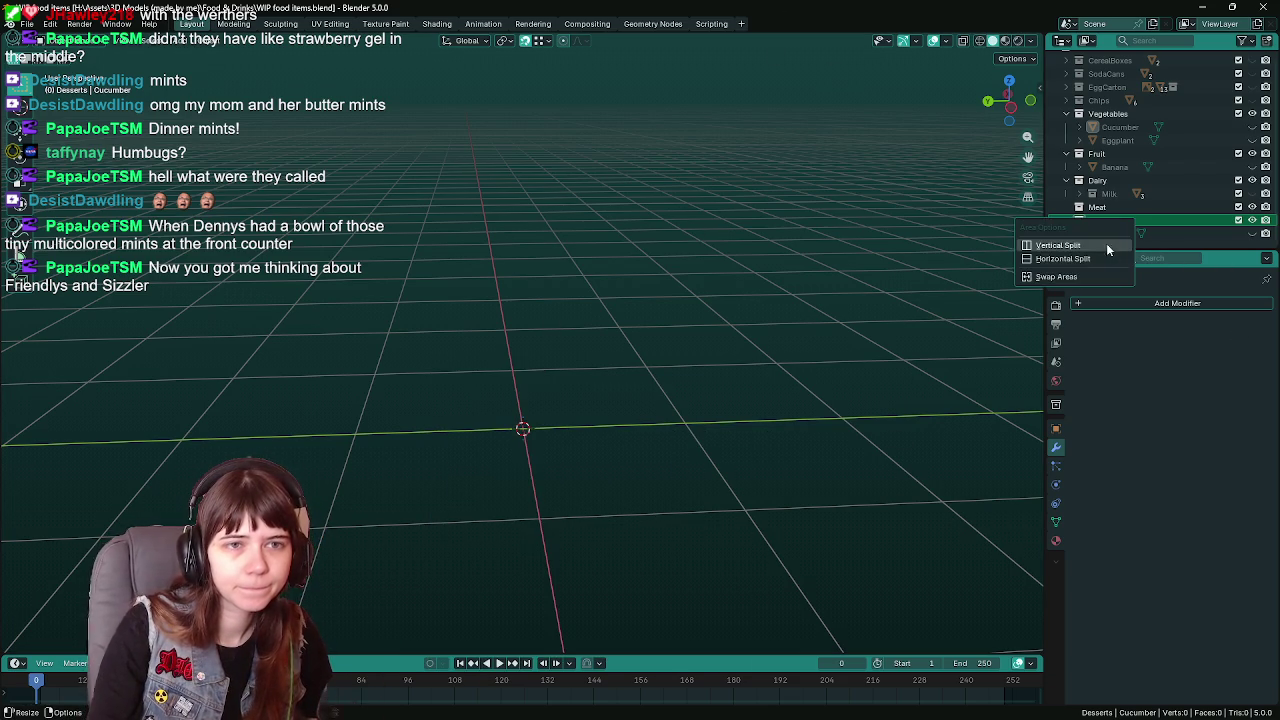
{"action": "left_click", "coordinate": [1110, 247]}
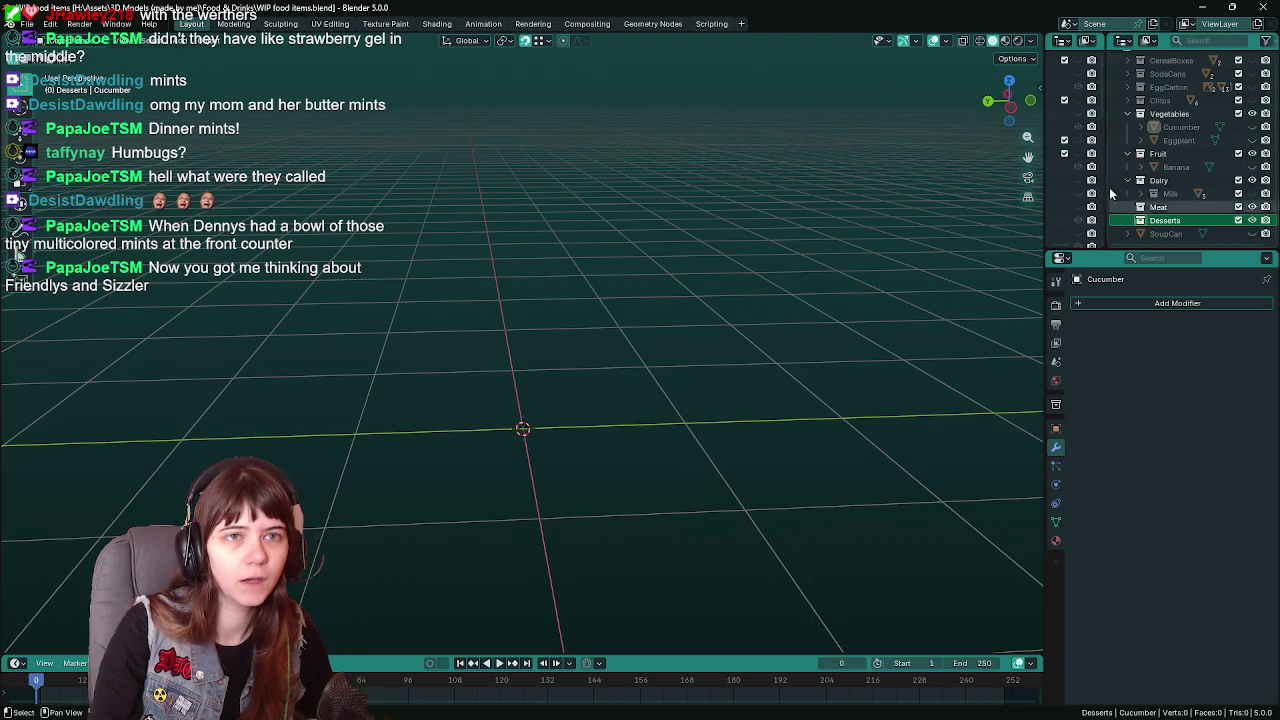
{"action": "left_click", "coordinate": [1080, 86]}
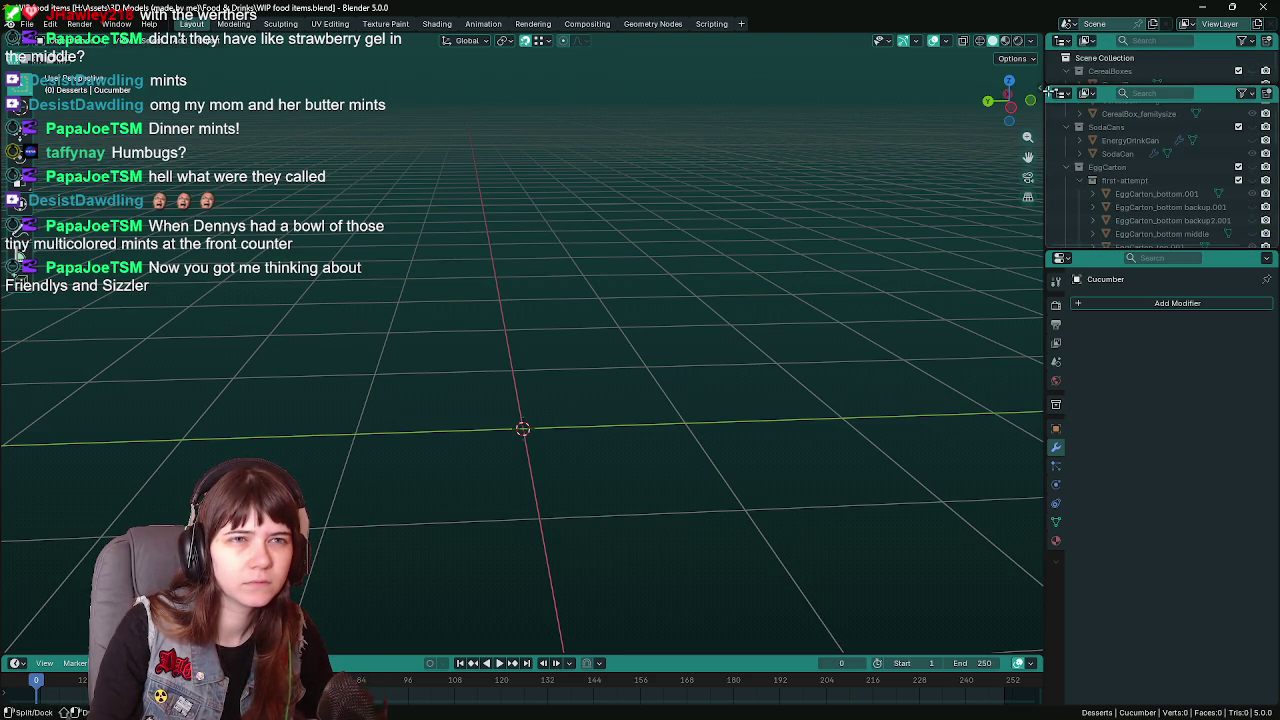
{"action": "left_click_drag", "start_coordinate": [1050, 91], "coordinate": [1081, 42]}
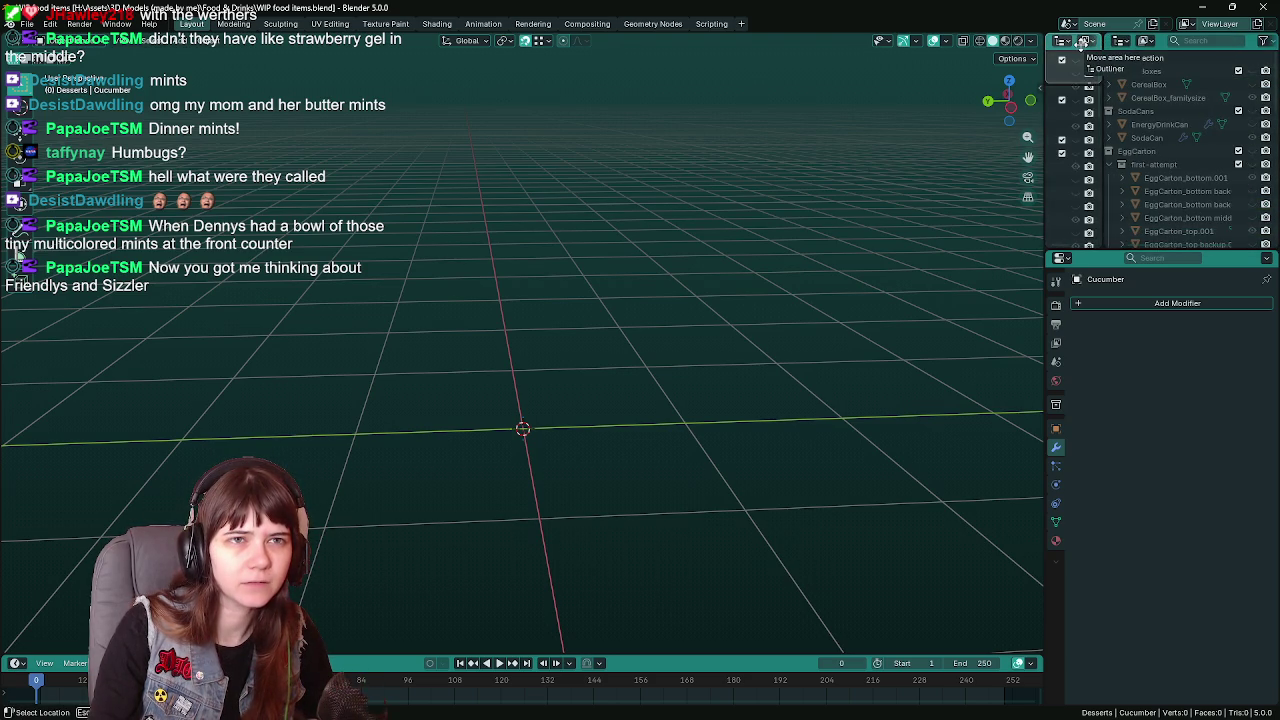
Collapse the SodaCans, EggCarton, Fruit, Dairy and later collections in the Outliner
{"action": "scroll", "coordinate": [1115, 150], "scroll_direction": "down", "scroll_amount": 5}
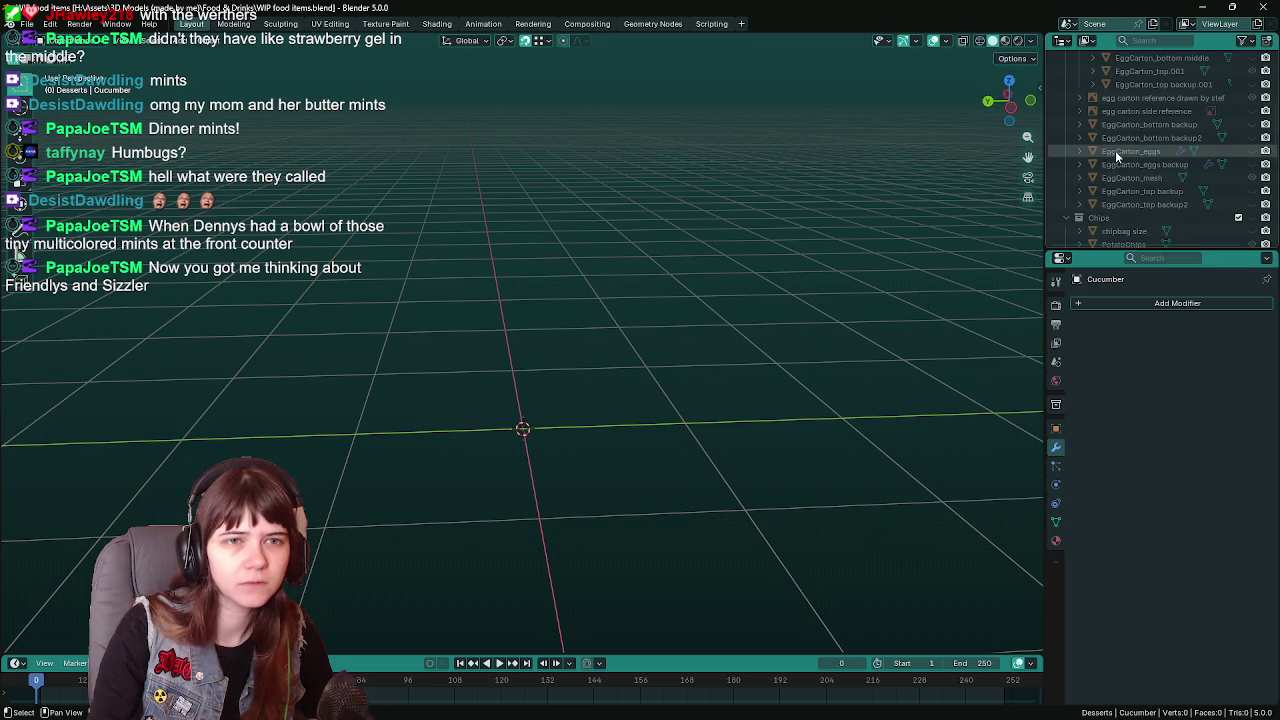
{"action": "scroll", "coordinate": [1116, 155], "scroll_direction": "up", "scroll_amount": 5}
{"action": "left_click_drag", "start_coordinate": [1066, 84], "coordinate": [1068, 130]}
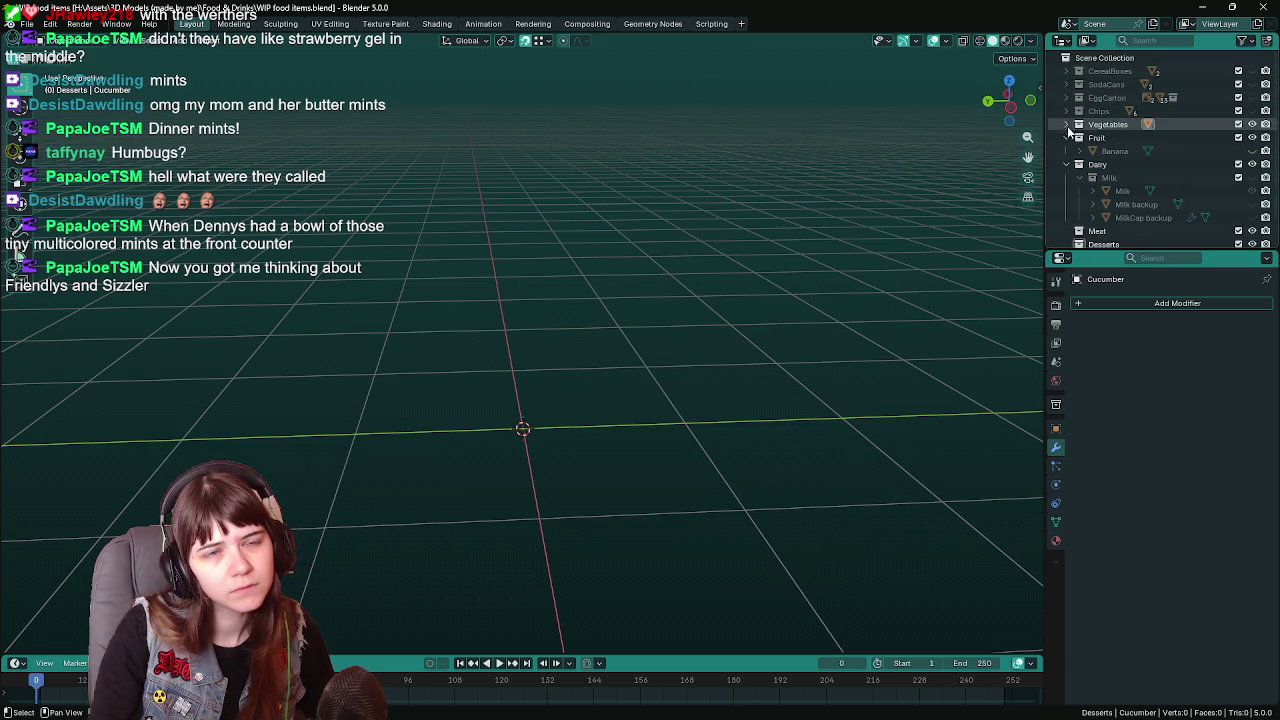
{"action": "left_click_drag", "start_coordinate": [1068, 130], "coordinate": [1066, 160]}
Add a new collection below Desserts, rename it 'condiments', and save the file
{"action": "right_click", "coordinate": [1082, 206]}
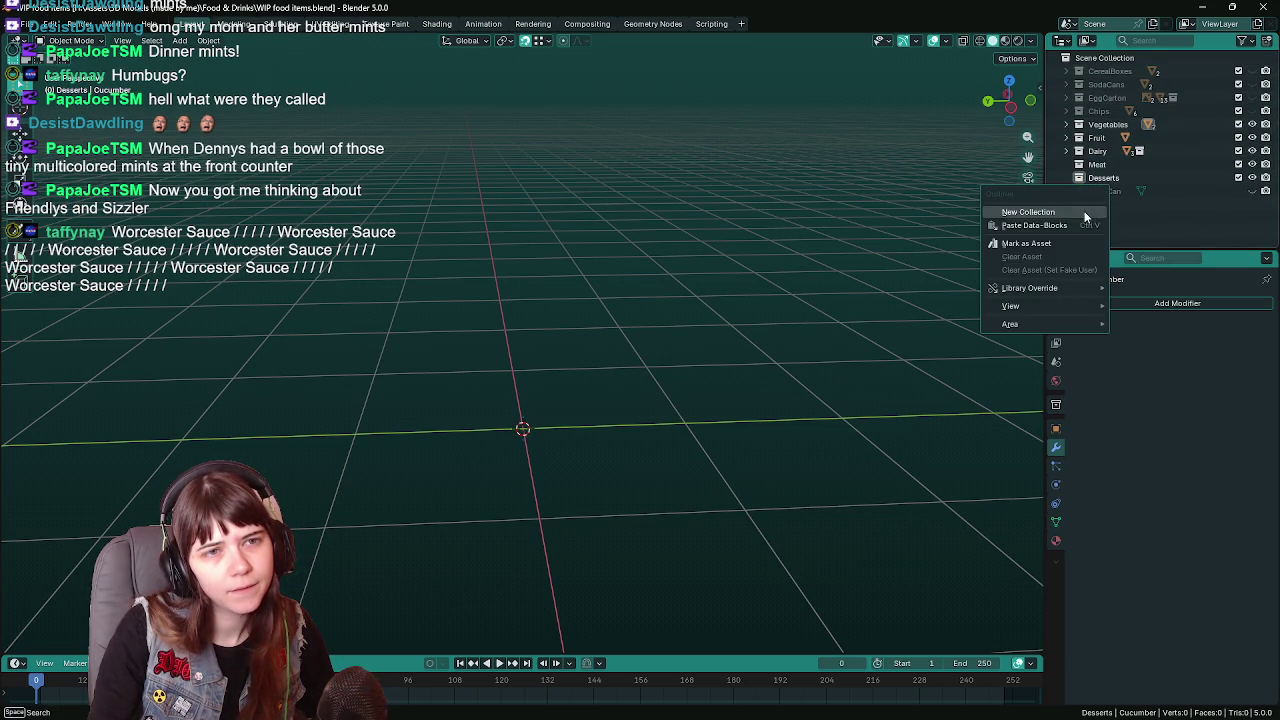
{"action": "left_click", "coordinate": [1028, 212]}
{"action": "double_click", "coordinate": [1103, 177]}
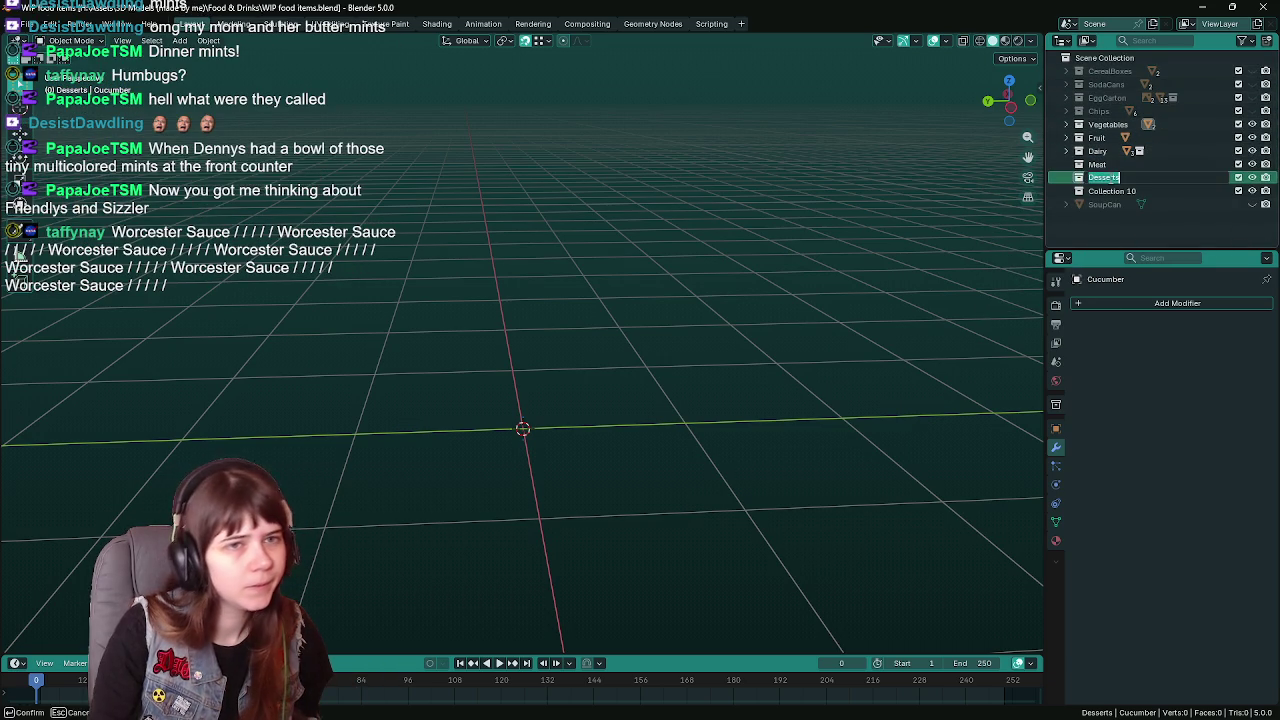
{"action": "double_click", "coordinate": [1112, 190]}
{"action": "type", "text": "condiments"}
{"action": "key", "text": "Return"}
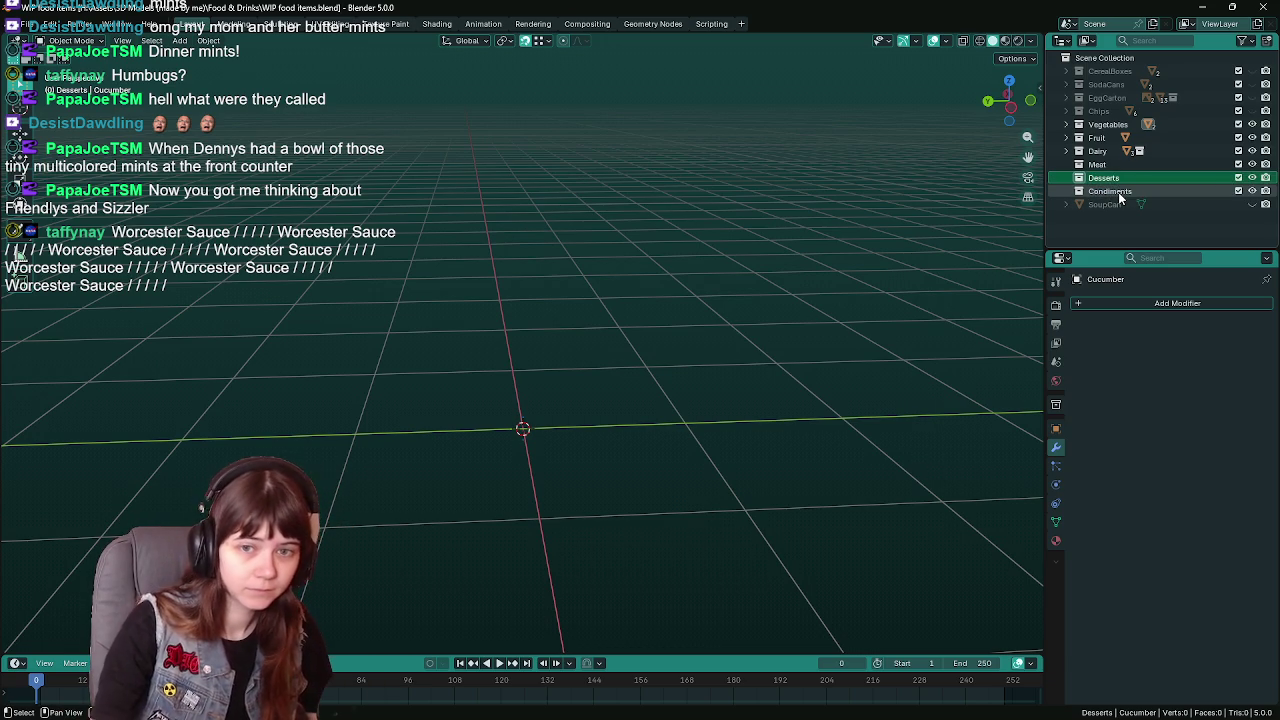
{"action": "key", "text": "ctrl+s"}
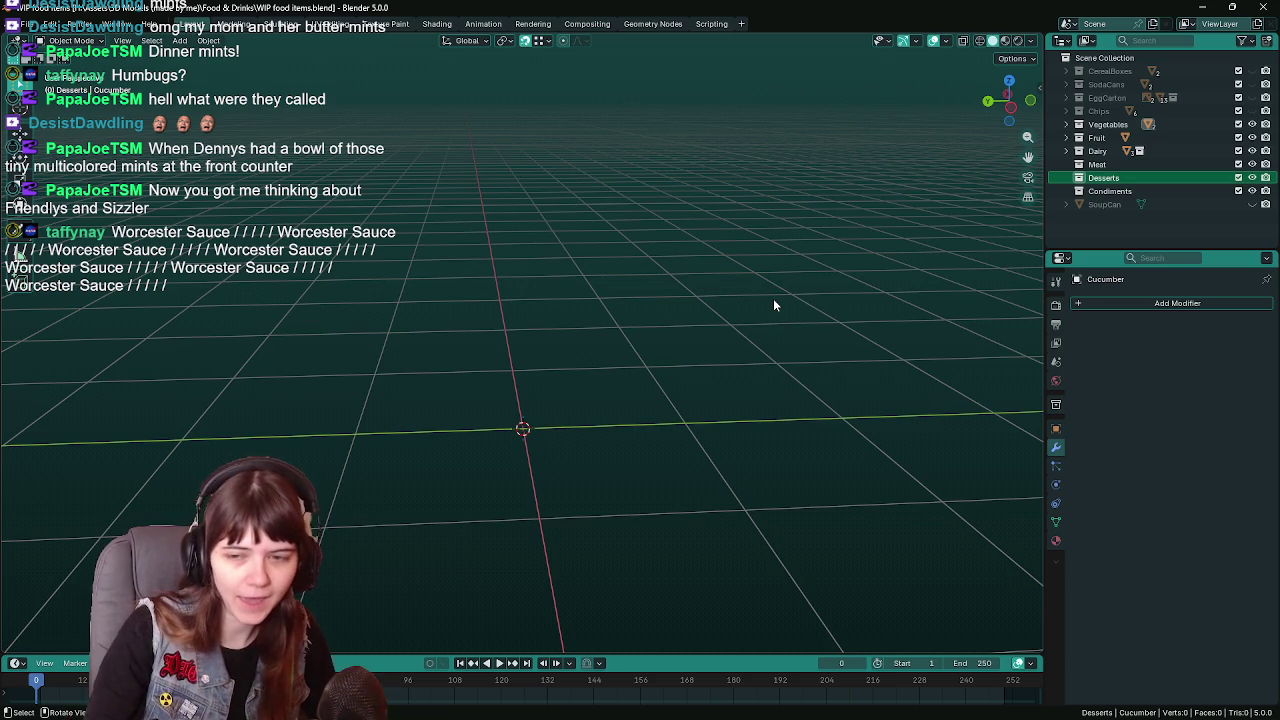
{"action": "mouse_move", "coordinate": [576, 484]}
{"action": "middle_mouse_down"}
{"action": "mouse_move", "coordinate": [597, 411]}
{"action": "mouse_move", "coordinate": [608, 423]}
{"action": "mouse_move", "coordinate": [596, 427]}
{"action": "middle_mouse_up"}
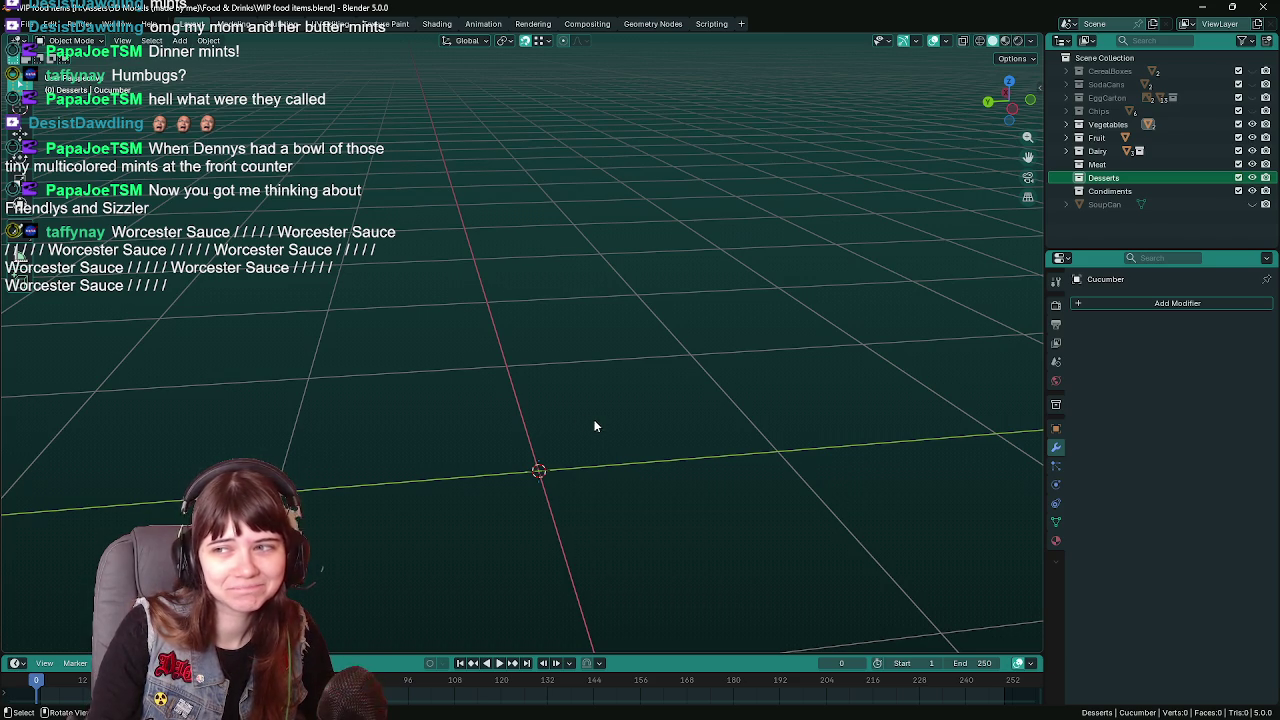
Save WIP food items.blend again and dismiss the Shift+A Add menu without adding anything
{"action": "mouse_move", "coordinate": [582, 422]}
{"action": "middle_mouse_down"}
{"action": "mouse_move", "coordinate": [573, 399]}
{"action": "mouse_move", "coordinate": [532, 408]}
{"action": "middle_mouse_up"}
{"action": "key", "text": "ctrl+s"}
{"action": "key", "text": "shift+a"}
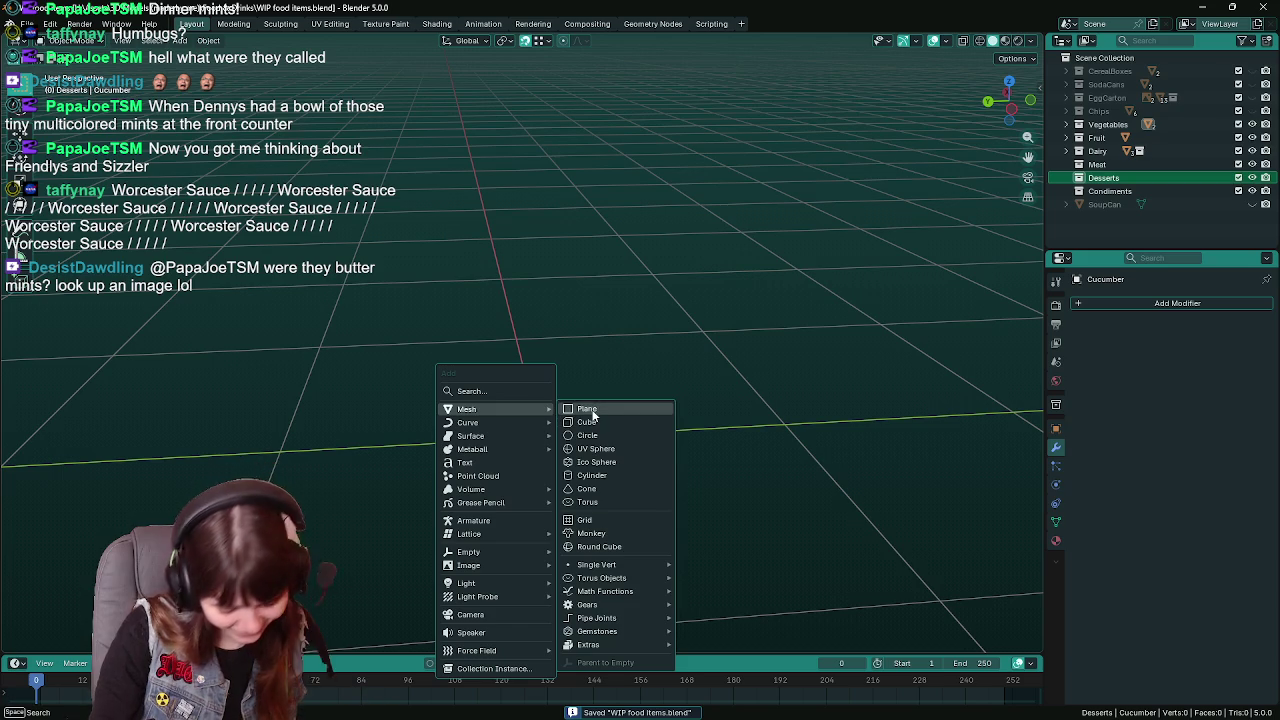
{"action": "key", "text": "Escape"}
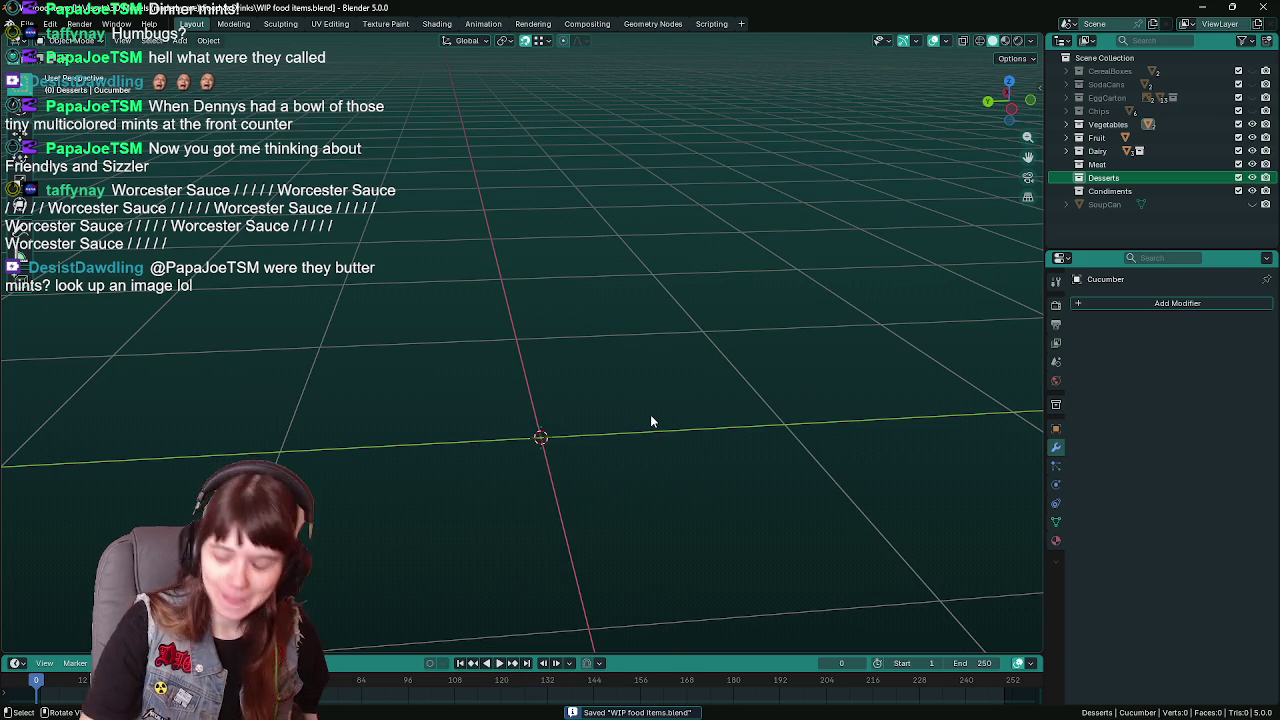
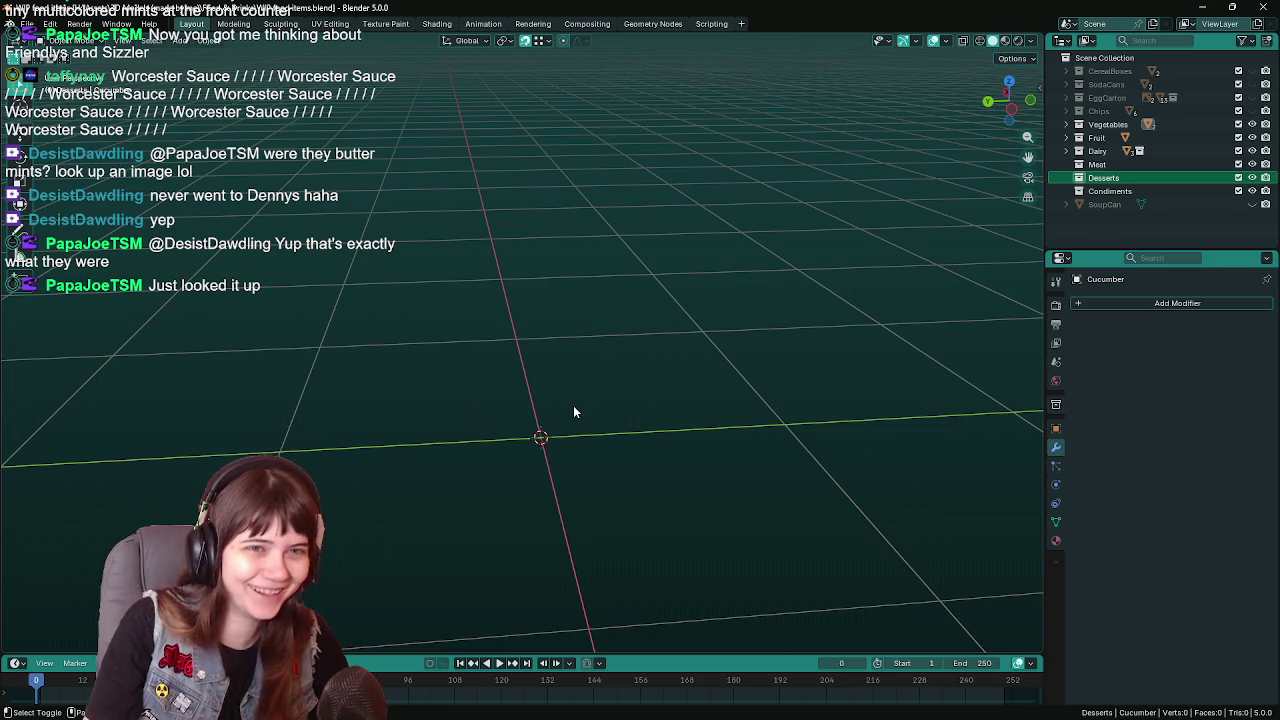
Save the file and add a cube mesh into the Condiments collection
{"action": "key", "text": "ctrl+s"}
{"action": "left_click", "coordinate": [1106, 192]}
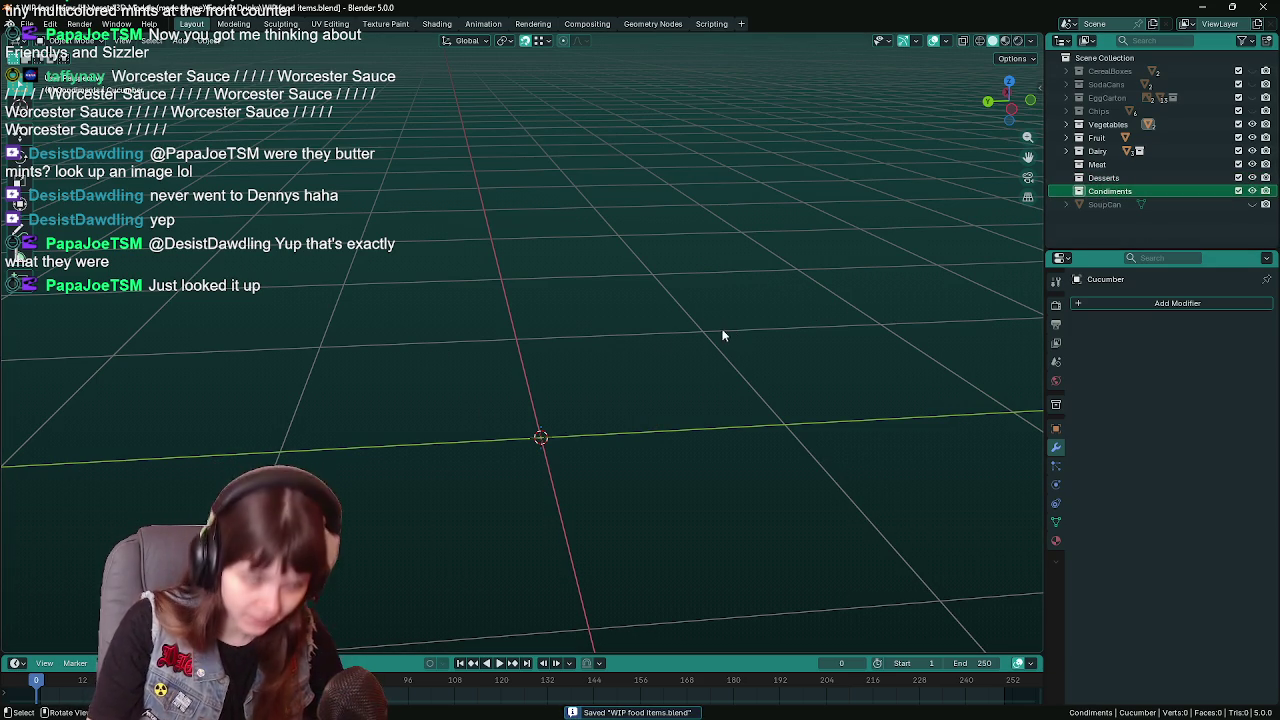
{"action": "key", "text": "shift+a"}
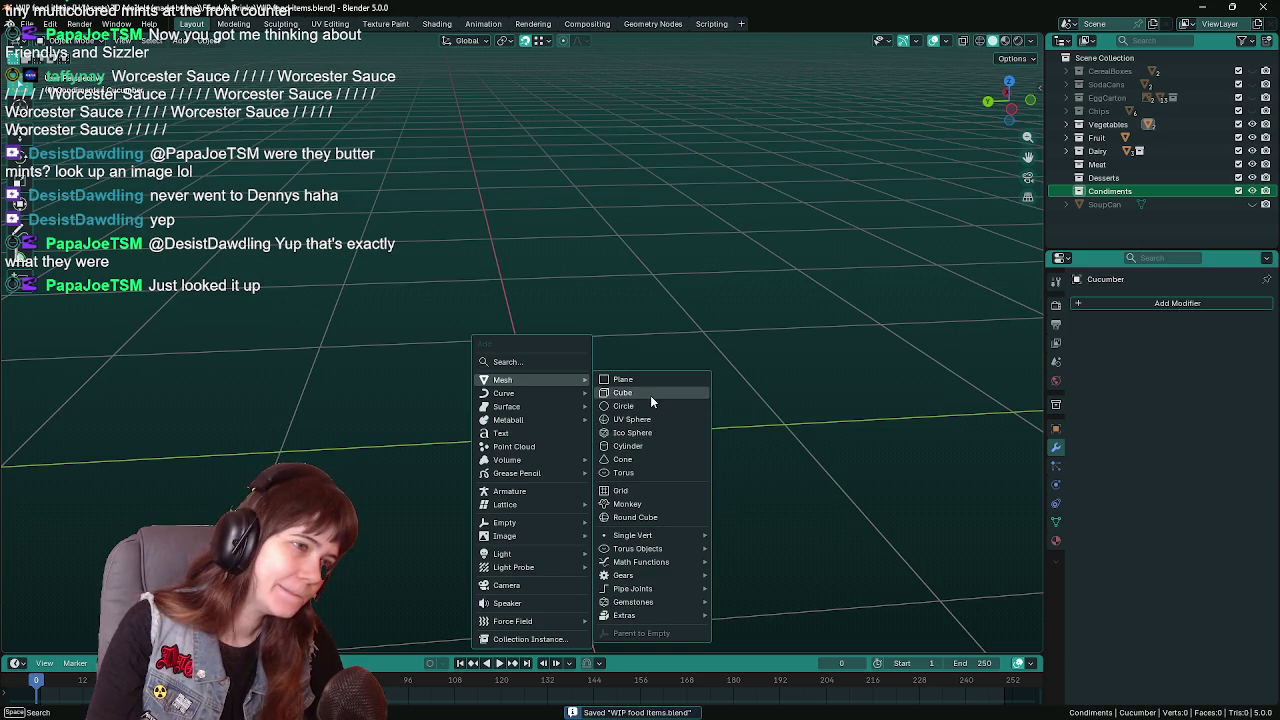
{"action": "left_click", "coordinate": [650, 393]}
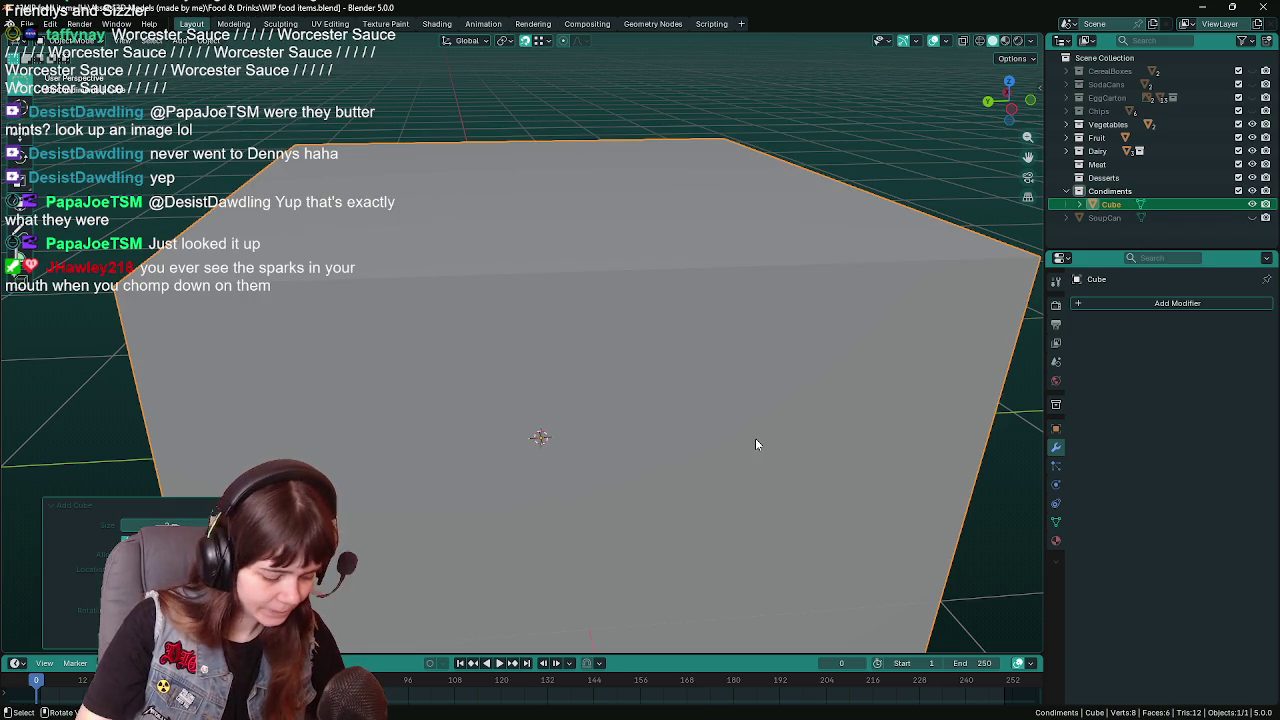
Lift the cube along Z to rest on the grid floor, then expand the Dairy collection
{"action": "key", "text": "g"}
{"action": "key", "text": "z"}
{"action": "key", "text": "Return"}
{"action": "scroll", "coordinate": [755, 438], "scroll_direction": "down", "scroll_amount": 4}
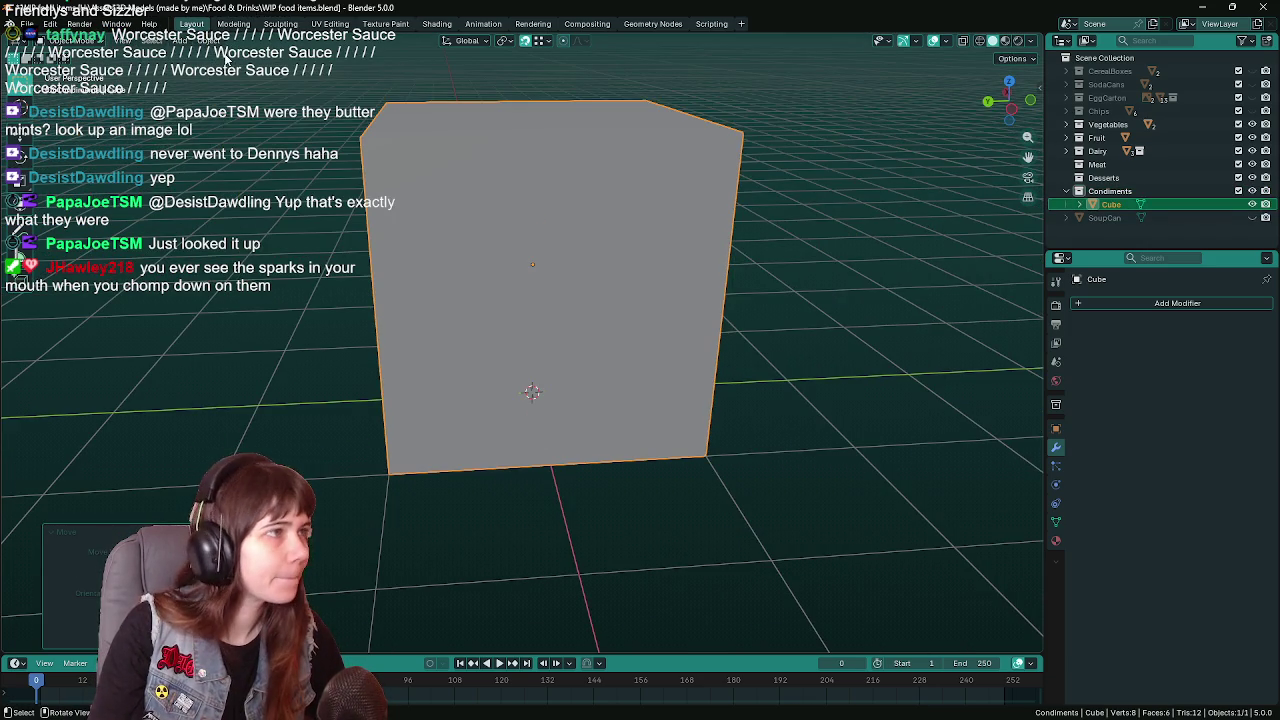
{"action": "scroll", "coordinate": [628, 270], "scroll_direction": "up", "scroll_amount": 1}
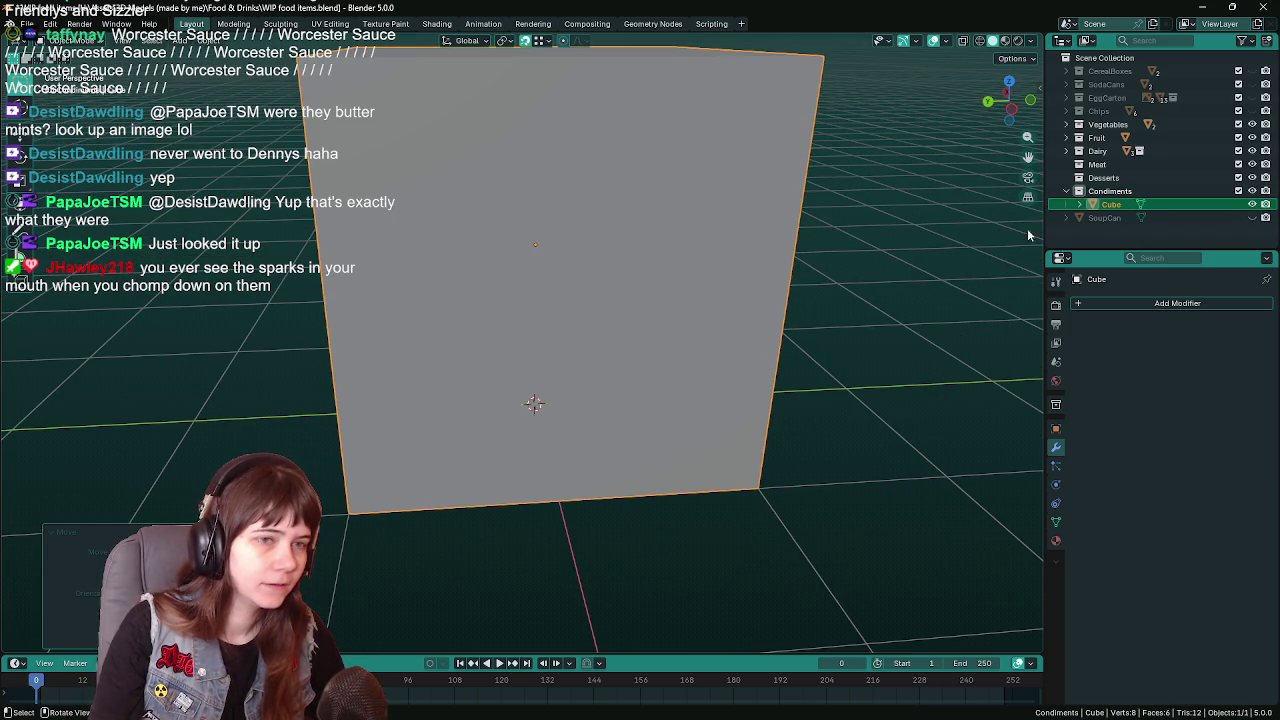
{"action": "left_click", "coordinate": [1066, 150]}
Compare the cube with the Milk model, then hide the Dairy collection and the banana
{"action": "left_click", "coordinate": [1066, 139]}
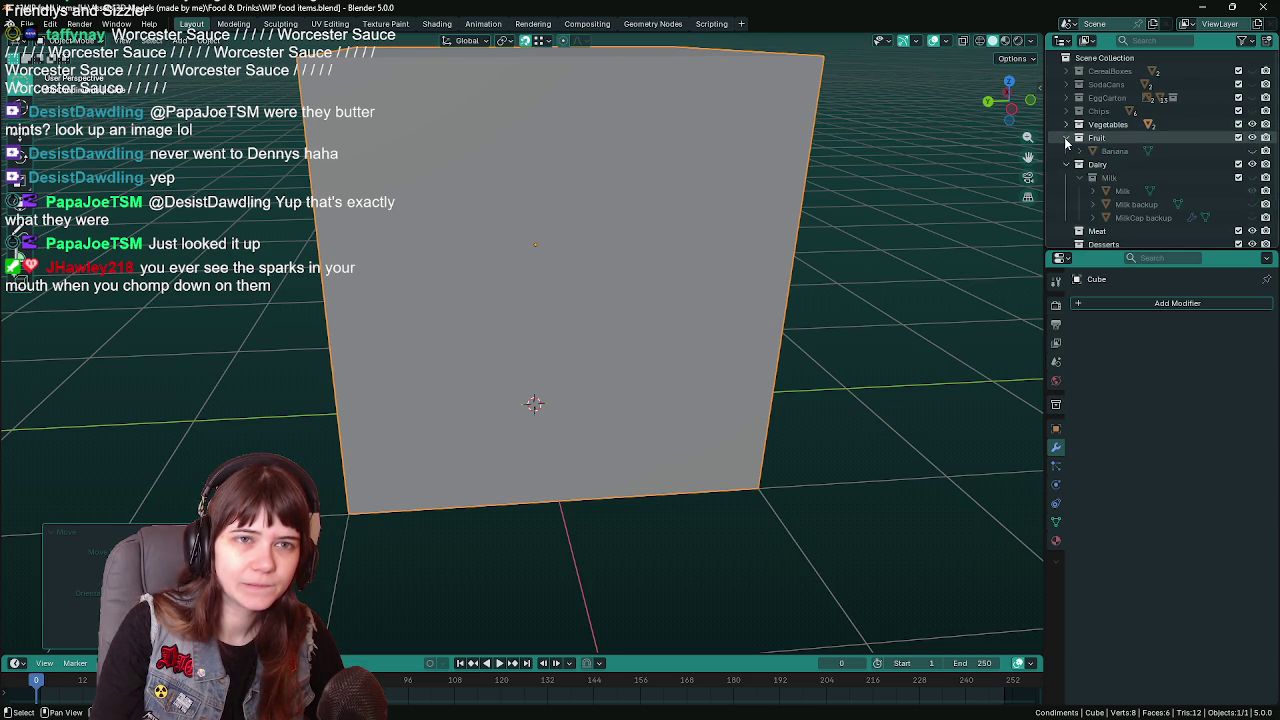
{"action": "left_click", "coordinate": [1252, 191]}
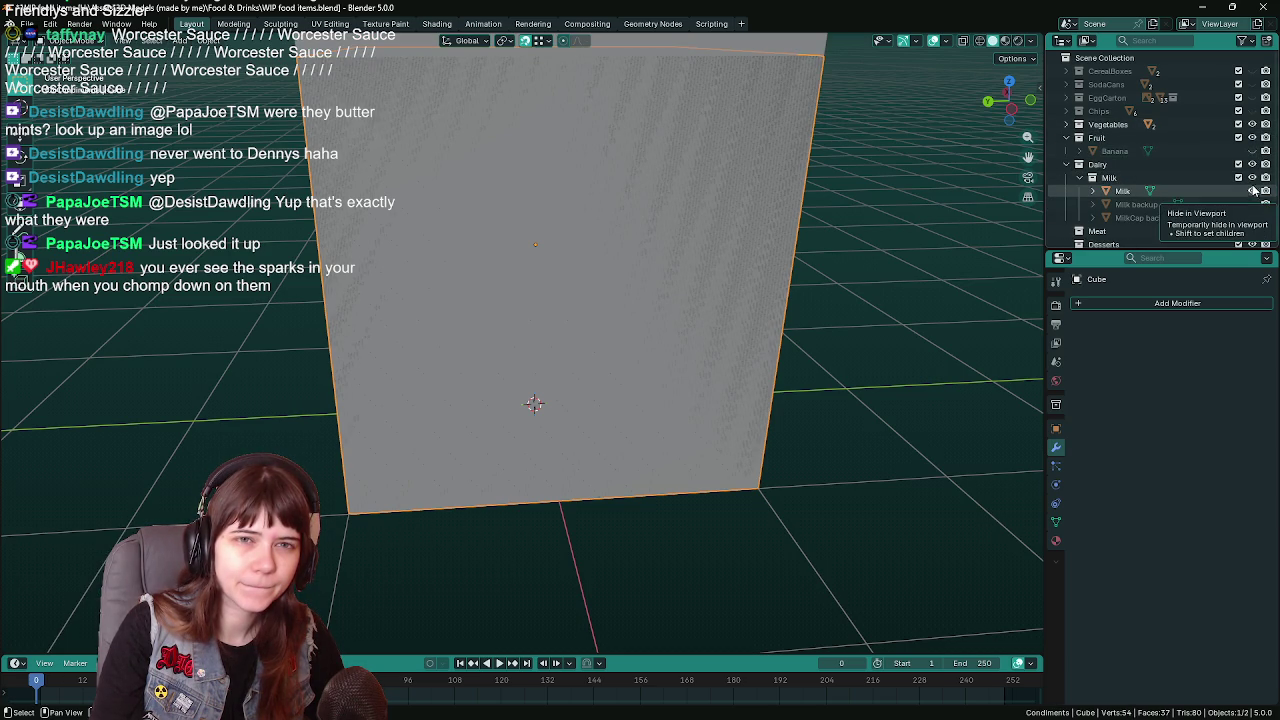
{"action": "left_click", "coordinate": [1252, 178]}
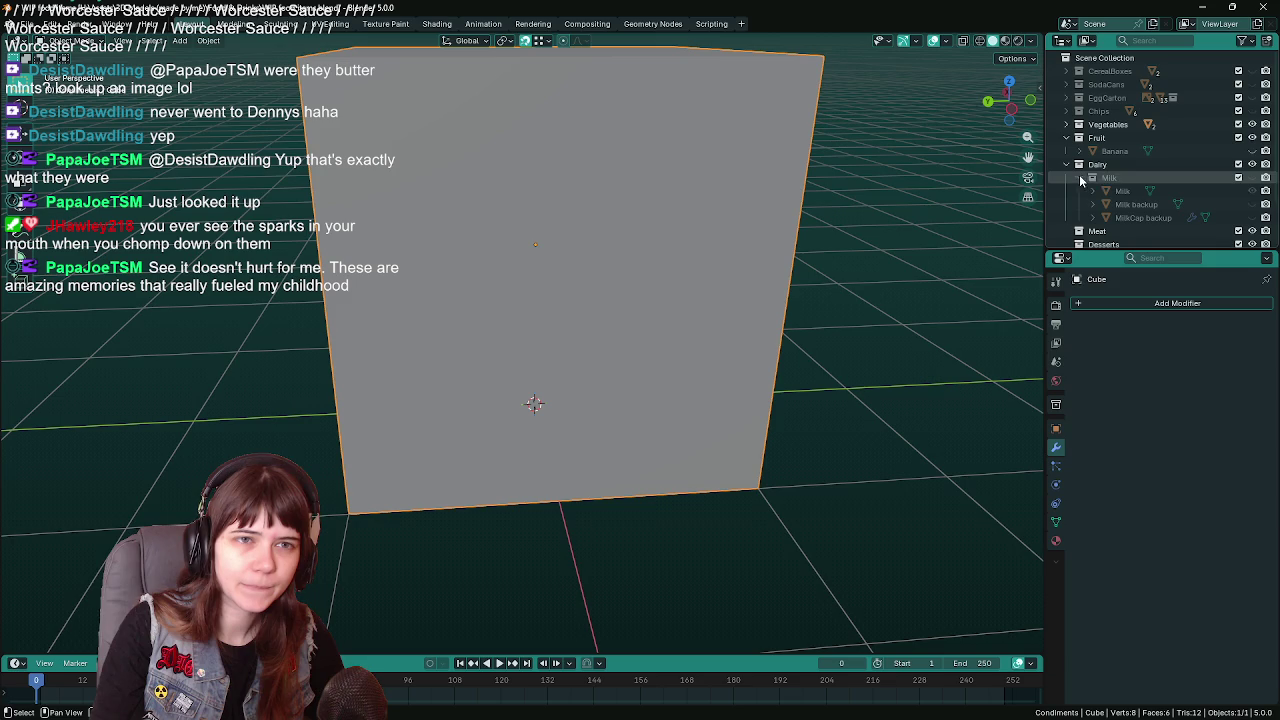
{"action": "left_click", "coordinate": [1251, 165]}
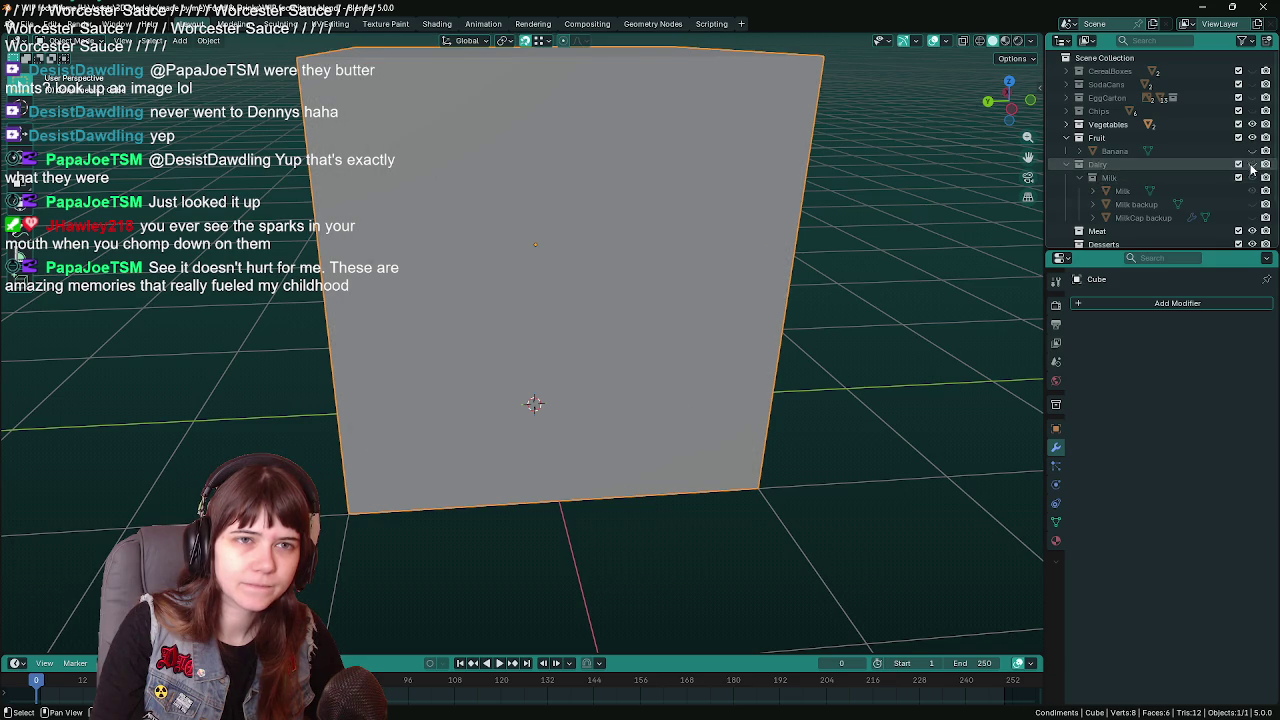
{"action": "left_click", "coordinate": [1067, 164]}
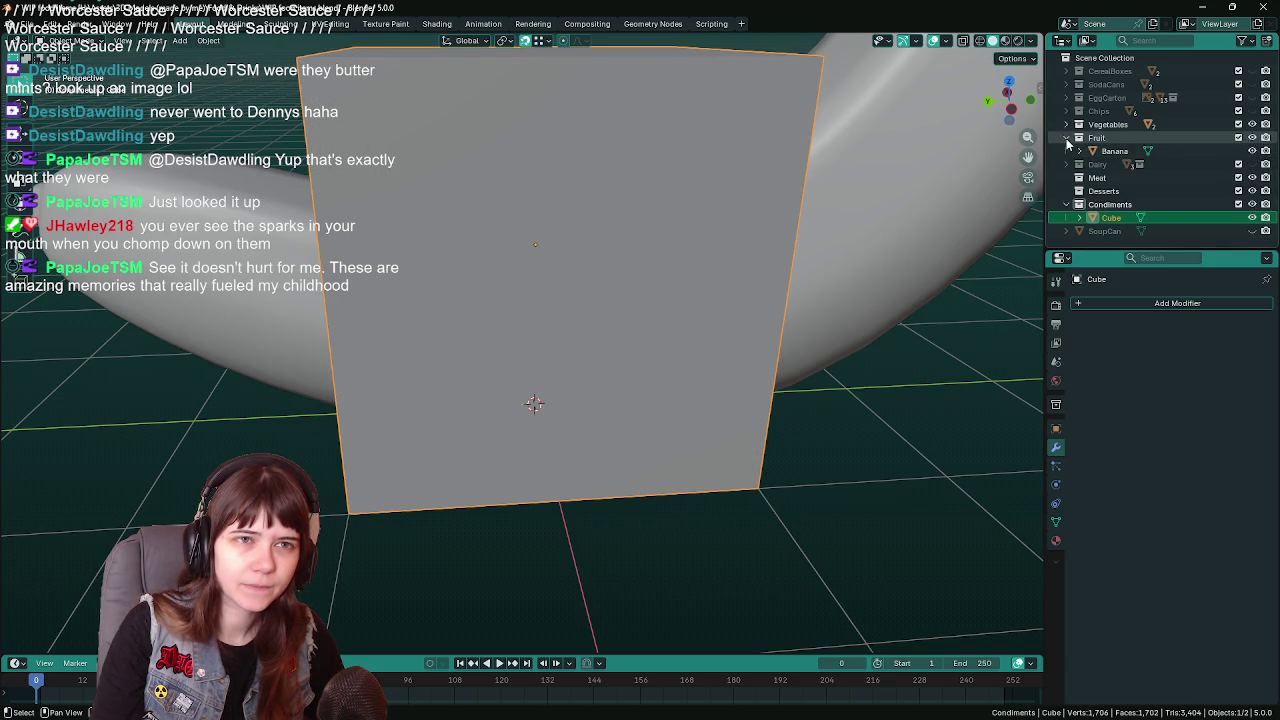
{"action": "left_click", "coordinate": [1252, 137]}
{"action": "scroll", "coordinate": [870, 204], "scroll_direction": "down", "scroll_amount": 5}
{"action": "middle_click_drag", "start_coordinate": [833, 231], "coordinate": [845, 252]}
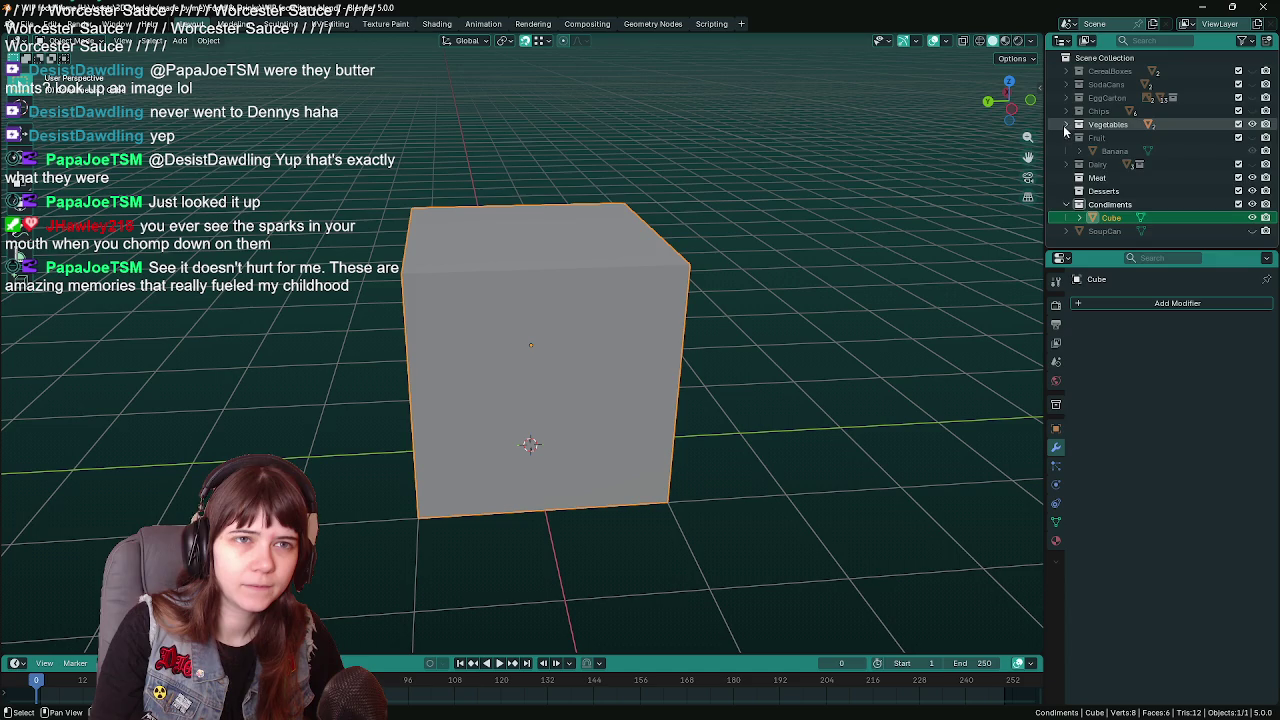
Show the Cucumber and Eggplant beside the cube, then hide them again
{"action": "left_click", "coordinate": [1066, 124]}
{"action": "left_click", "coordinate": [1252, 137]}
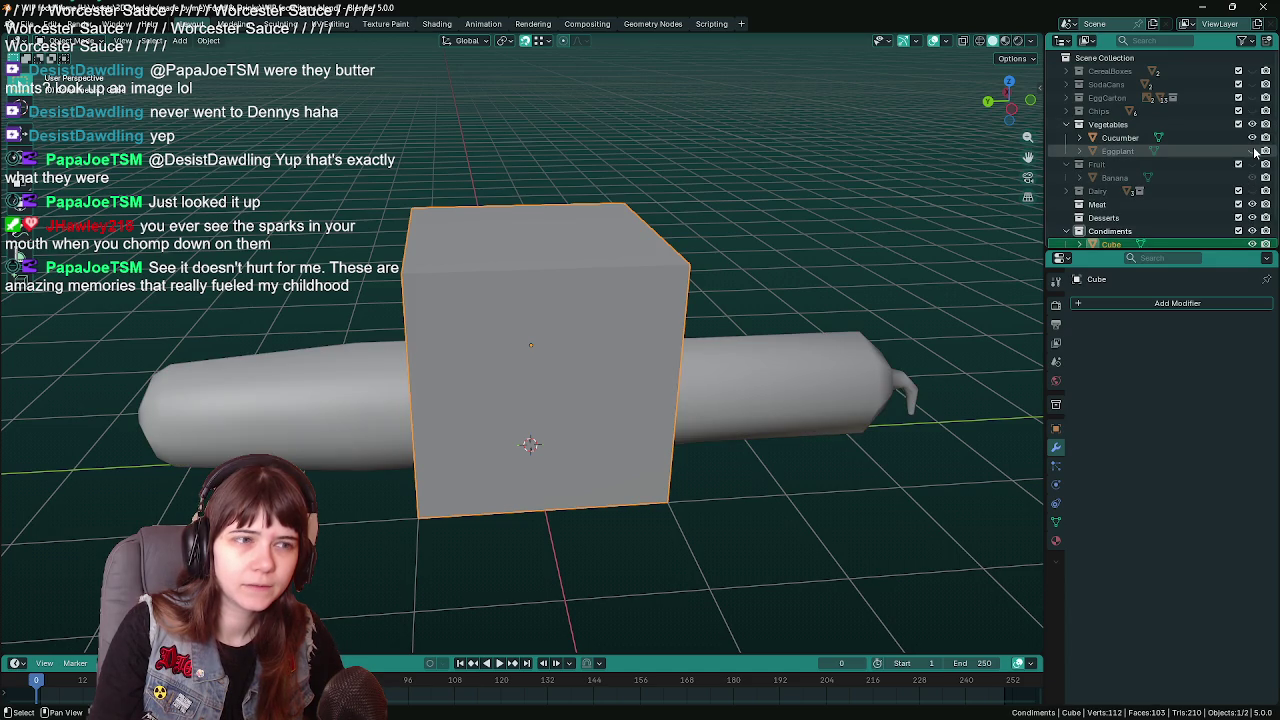
{"action": "left_click", "coordinate": [1252, 150]}
{"action": "left_click", "coordinate": [1252, 137]}
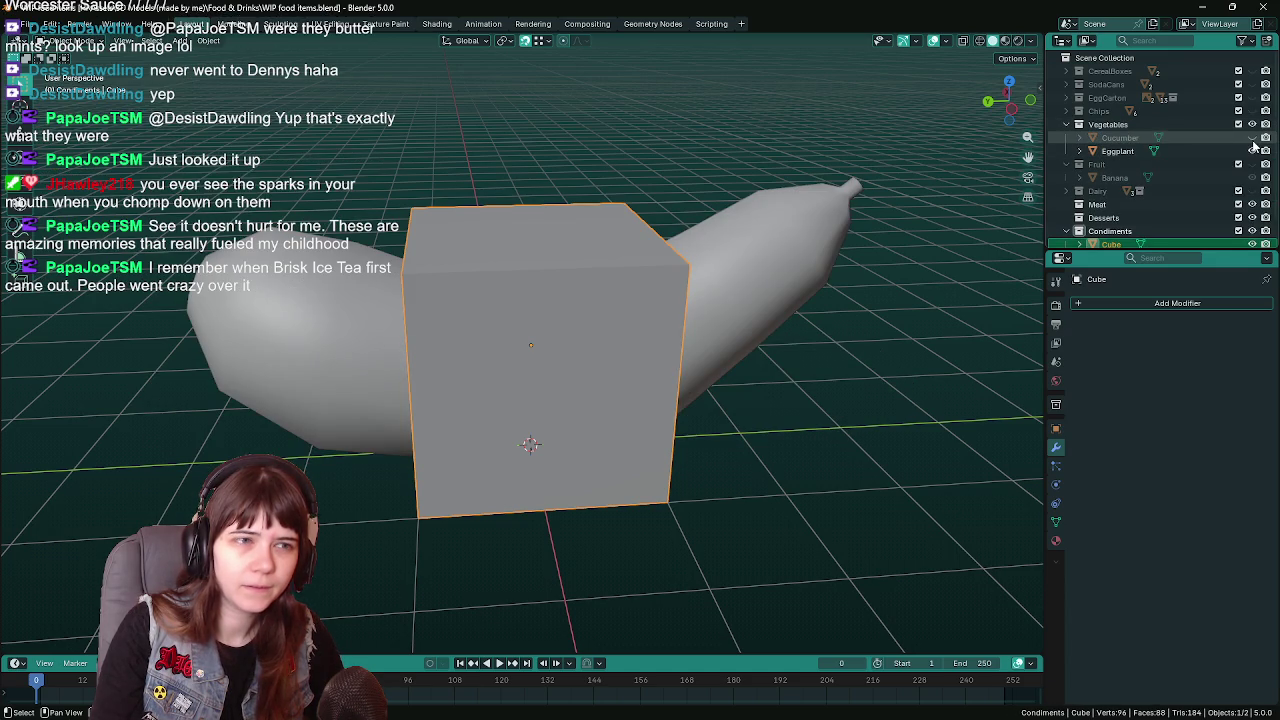
{"action": "left_click", "coordinate": [1252, 150]}
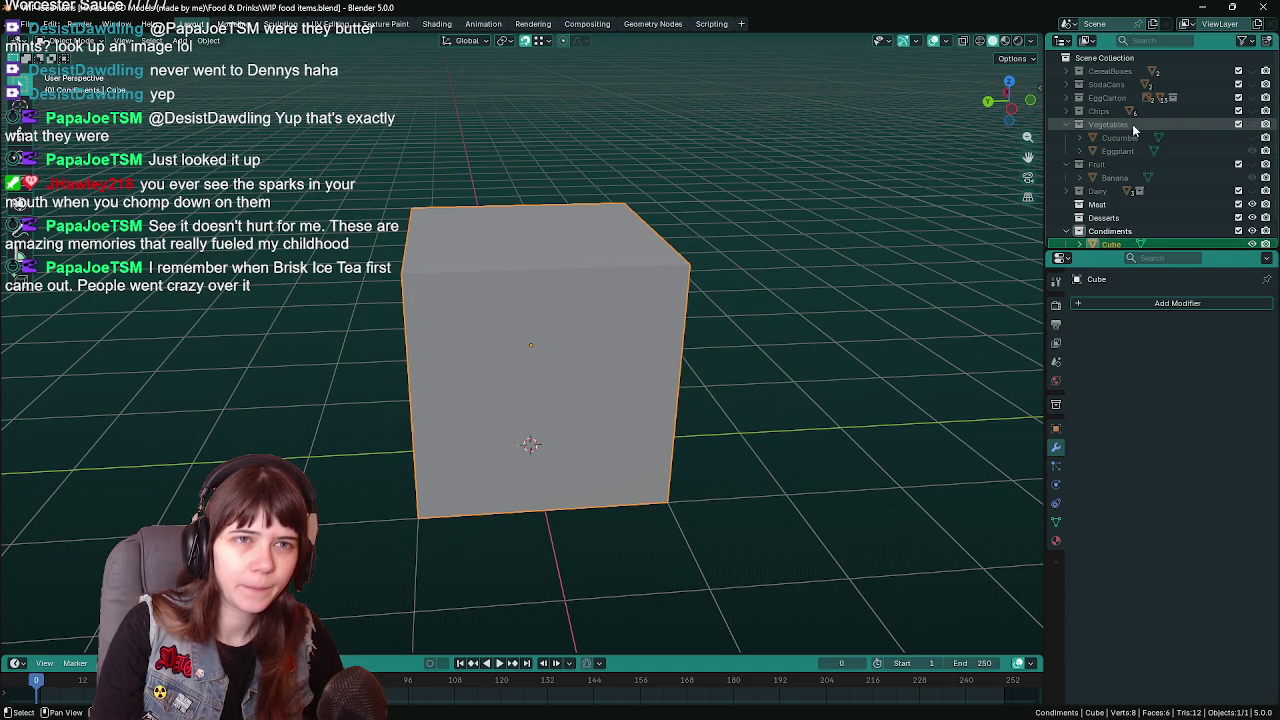
{"action": "left_click", "coordinate": [1066, 124]}
Compare the cube against the chips bag and egg carton, leaving both hidden
{"action": "left_click", "coordinate": [1066, 111]}
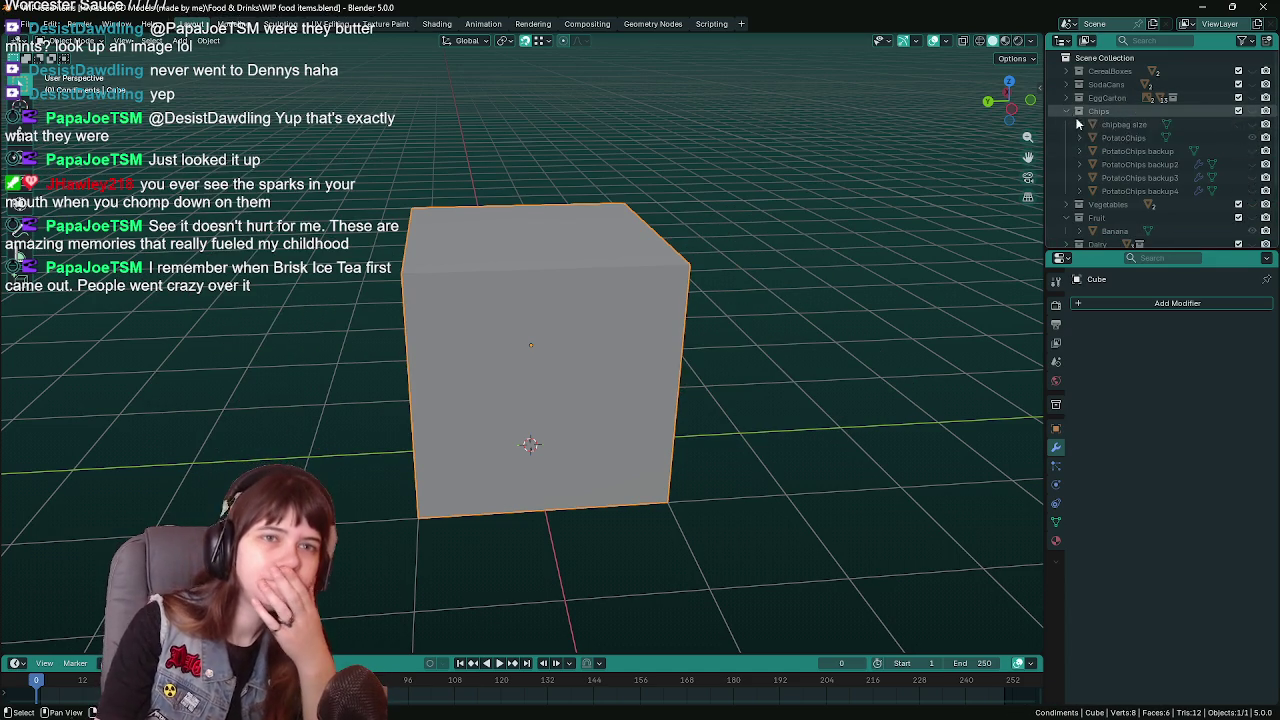
{"action": "left_click", "coordinate": [1252, 111]}
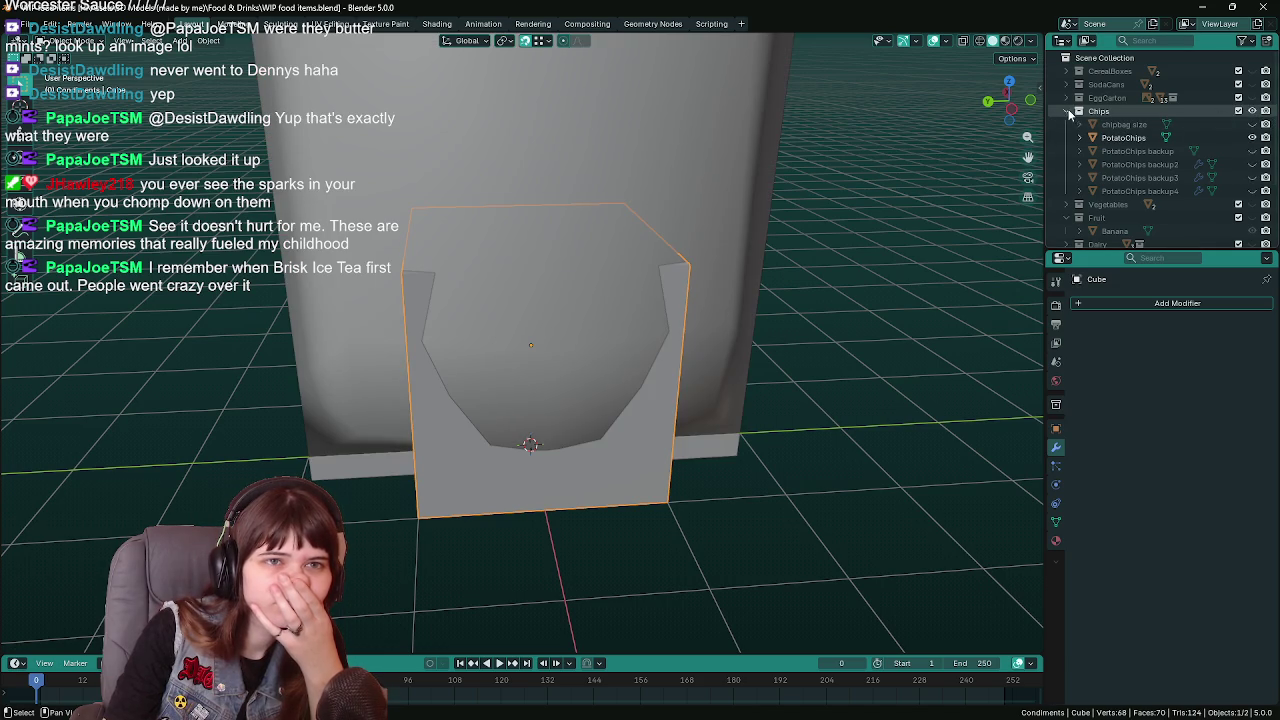
{"action": "left_click", "coordinate": [1066, 111]}
{"action": "left_click", "coordinate": [1254, 111]}
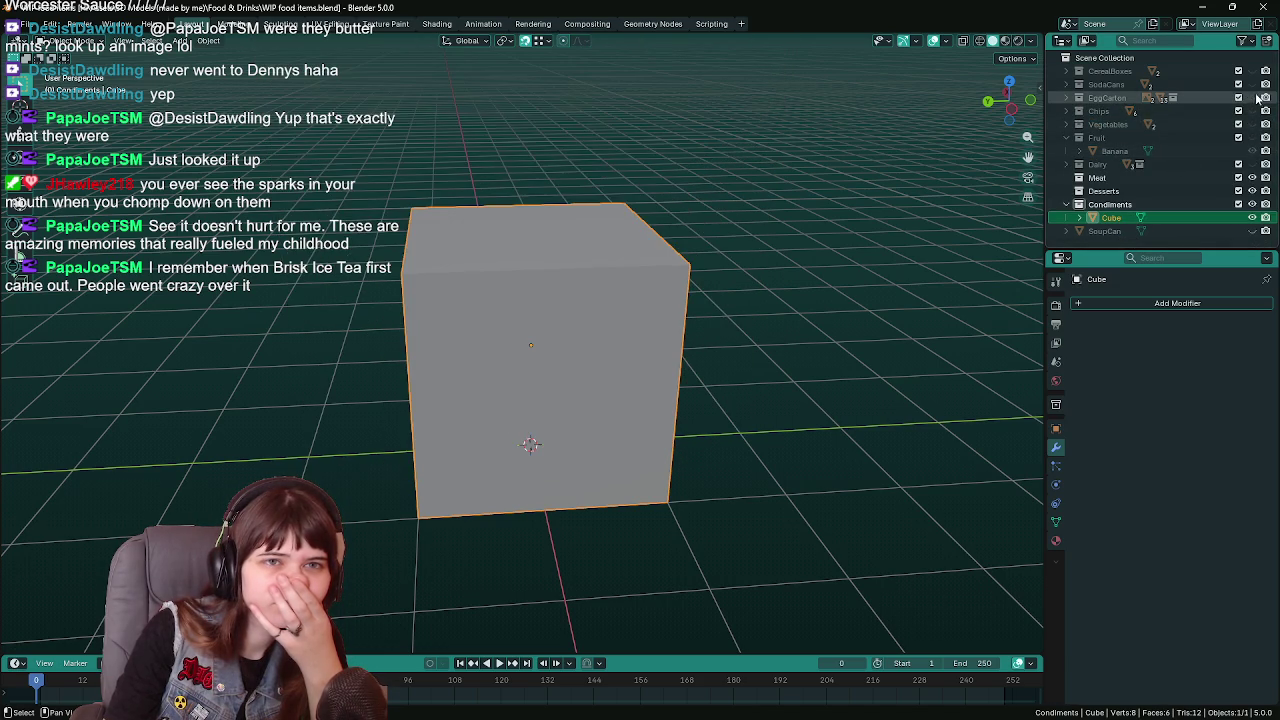
{"action": "left_click", "coordinate": [1254, 97]}
{"action": "left_click", "coordinate": [1254, 97]}
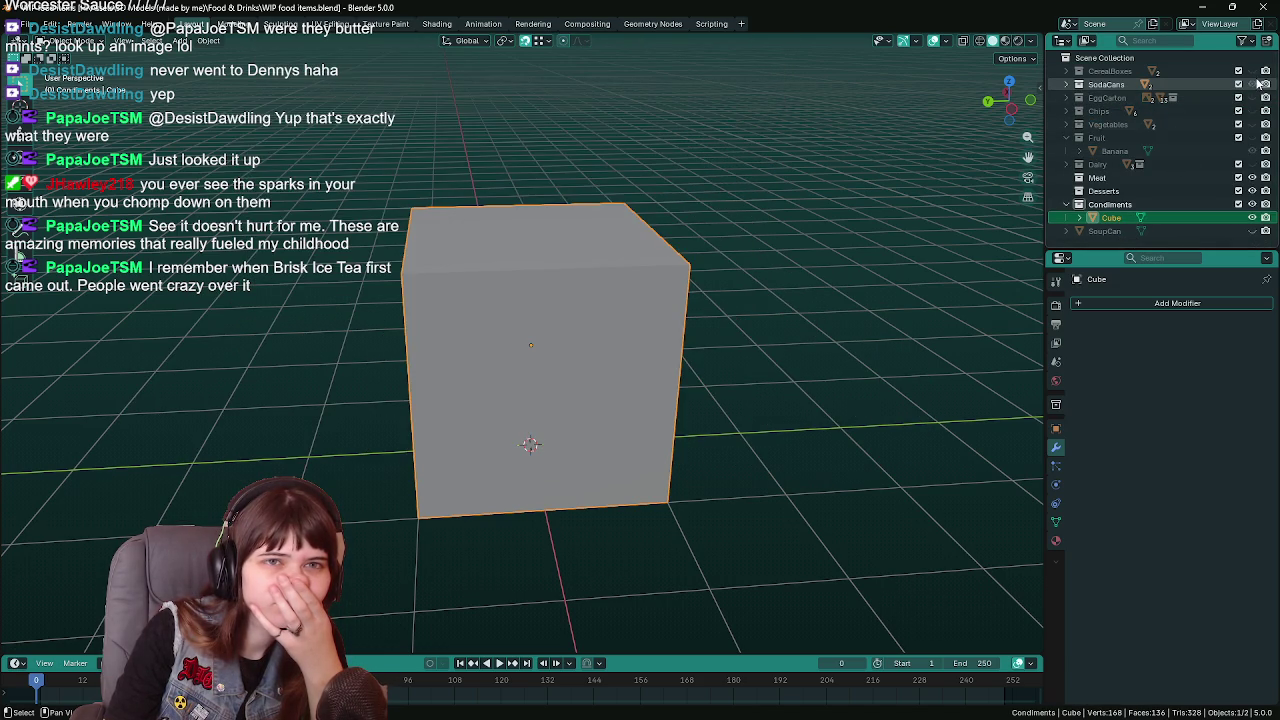
Check a drink can and the soup can against the cube, leaving SodaCans and SoupCan hidden
{"action": "left_click", "coordinate": [1066, 85]}
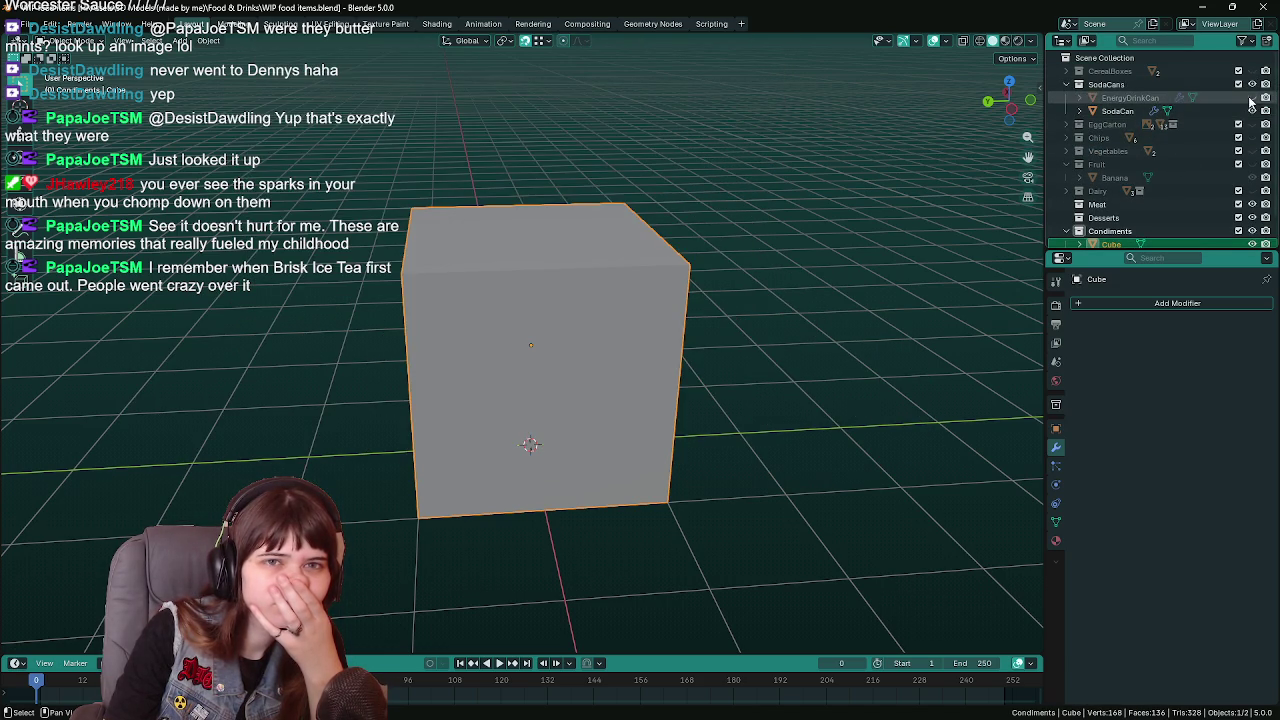
{"action": "left_click", "coordinate": [1066, 85]}
{"action": "left_click", "coordinate": [1252, 84]}
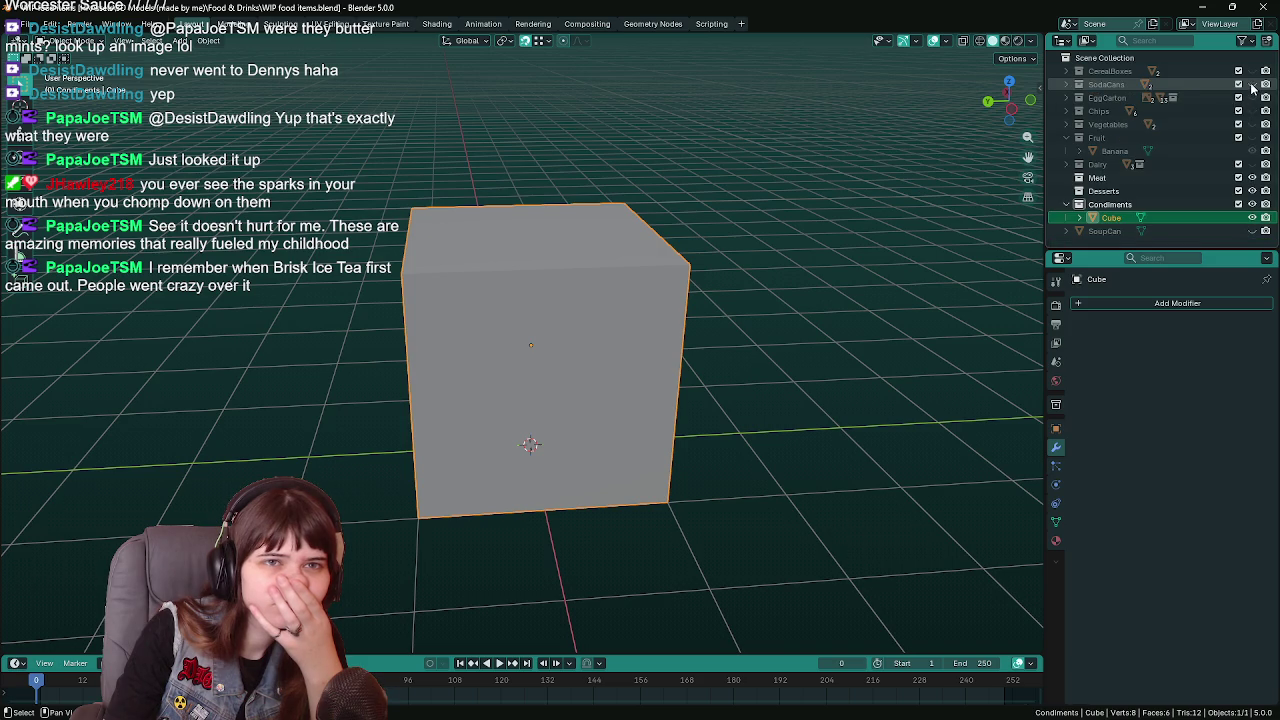
{"action": "left_click", "coordinate": [1252, 71]}
{"action": "left_click", "coordinate": [1252, 71]}
{"action": "left_click", "coordinate": [1252, 231]}
{"action": "left_click", "coordinate": [1252, 231]}
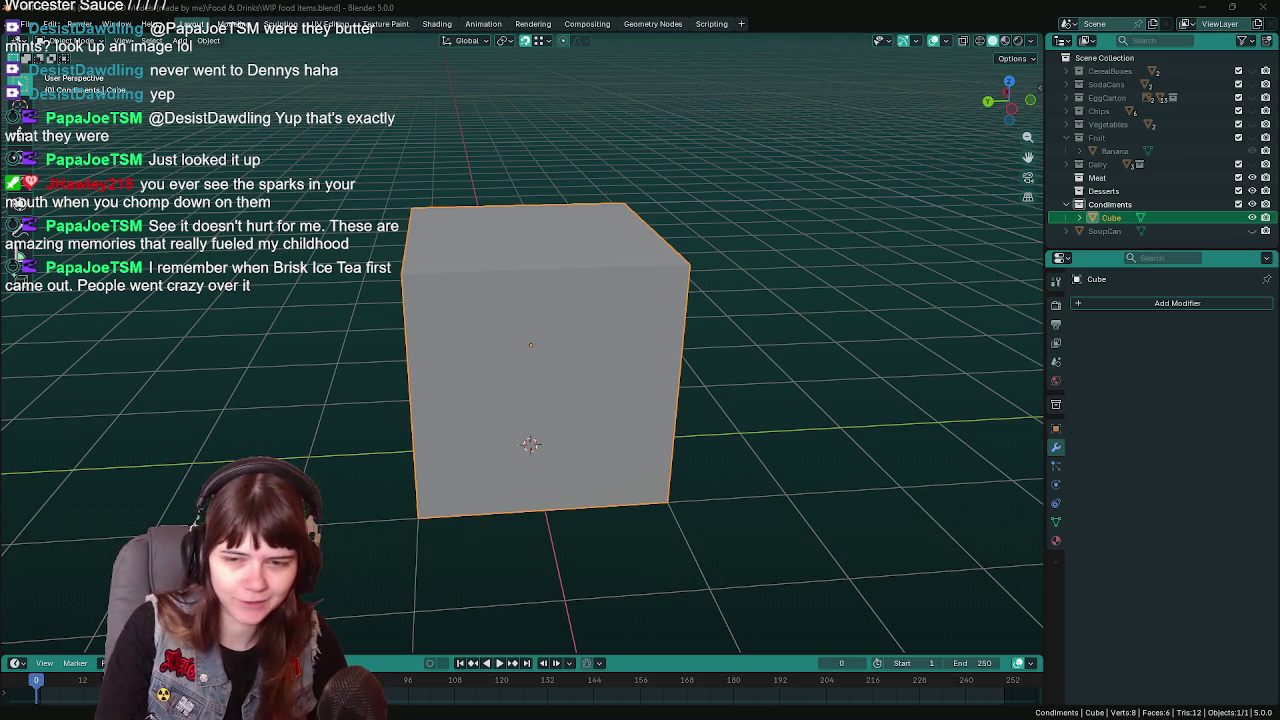
{"action": "key", "text": "ctrl+s"}
{"action": "mouse_move", "coordinate": [768, 362]}
{"action": "middle_mouse_down"}
{"action": "mouse_move", "coordinate": [745, 397]}
{"action": "mouse_move", "coordinate": [741, 383]}
{"action": "mouse_move", "coordinate": [754, 392]}
{"action": "middle_mouse_up"}
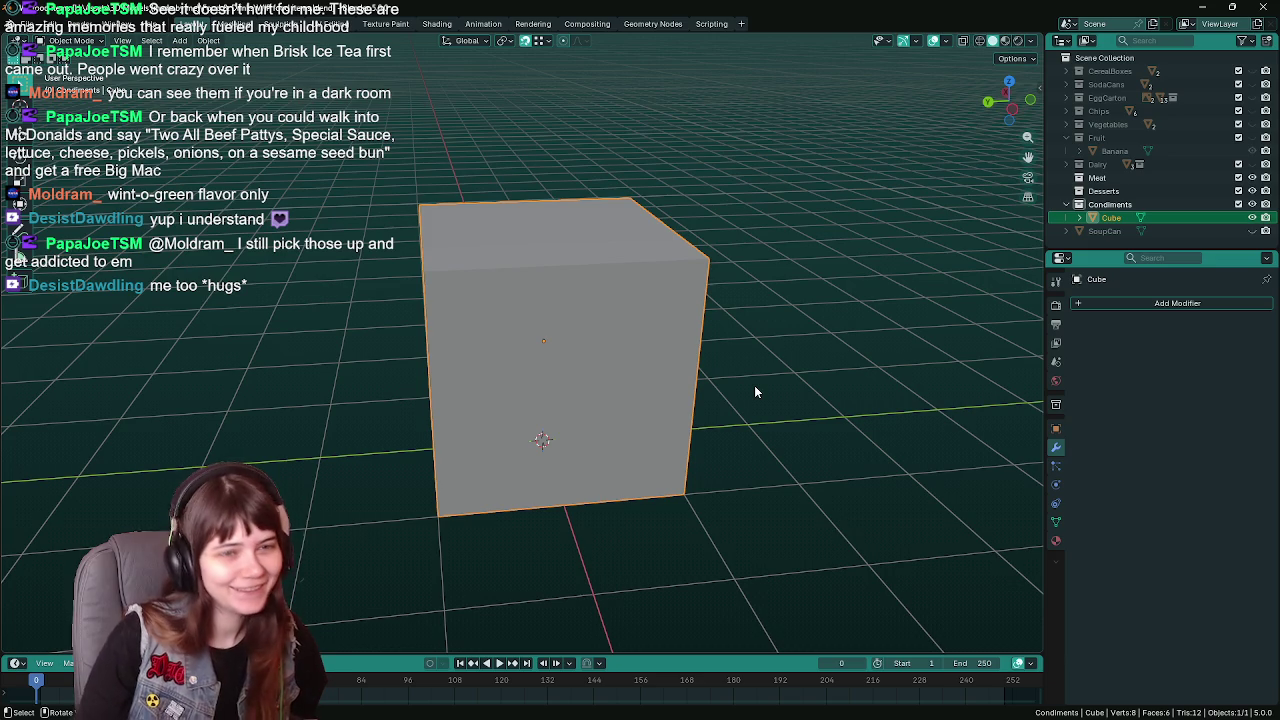
{"action": "middle_click_drag", "start_coordinate": [755, 391], "coordinate": [765, 397], "text": "shift"}
Save, then briefly compare the banana with the cube and hide it again
{"action": "key", "text": "ctrl+s"}
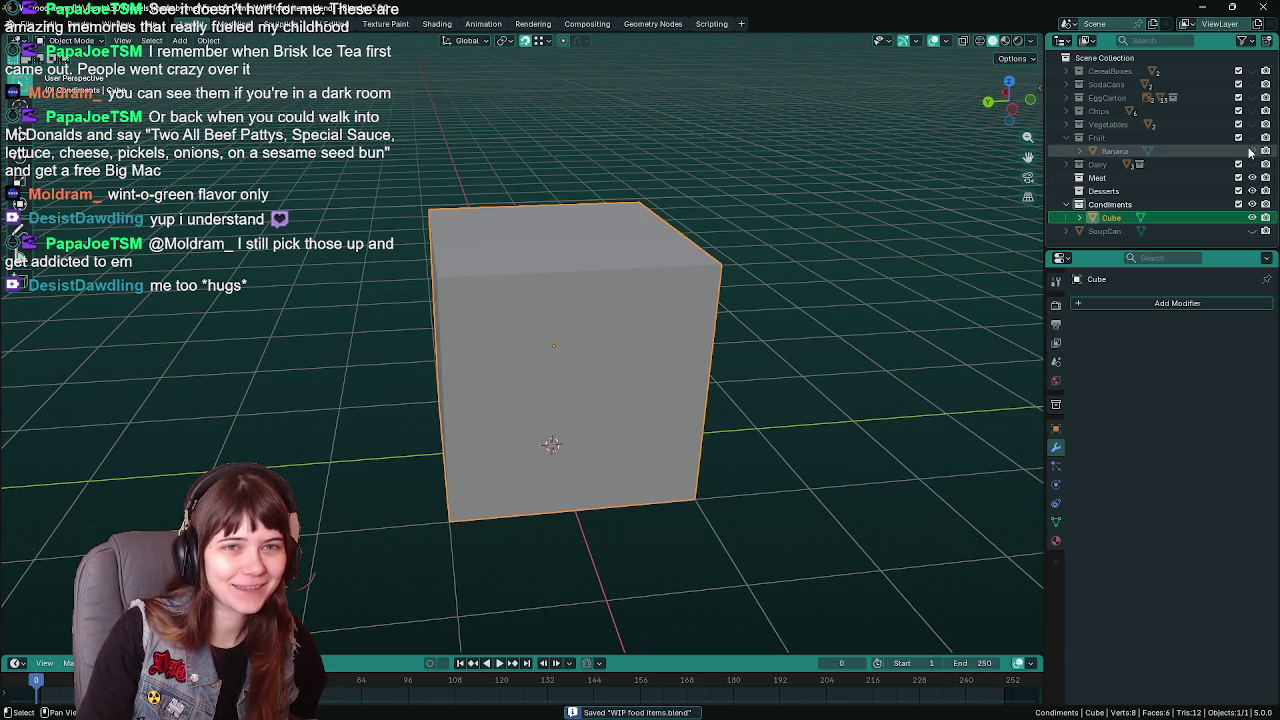
{"action": "left_click", "coordinate": [1251, 150]}
{"action": "middle_click_drag", "start_coordinate": [700, 230], "coordinate": [760, 364]}
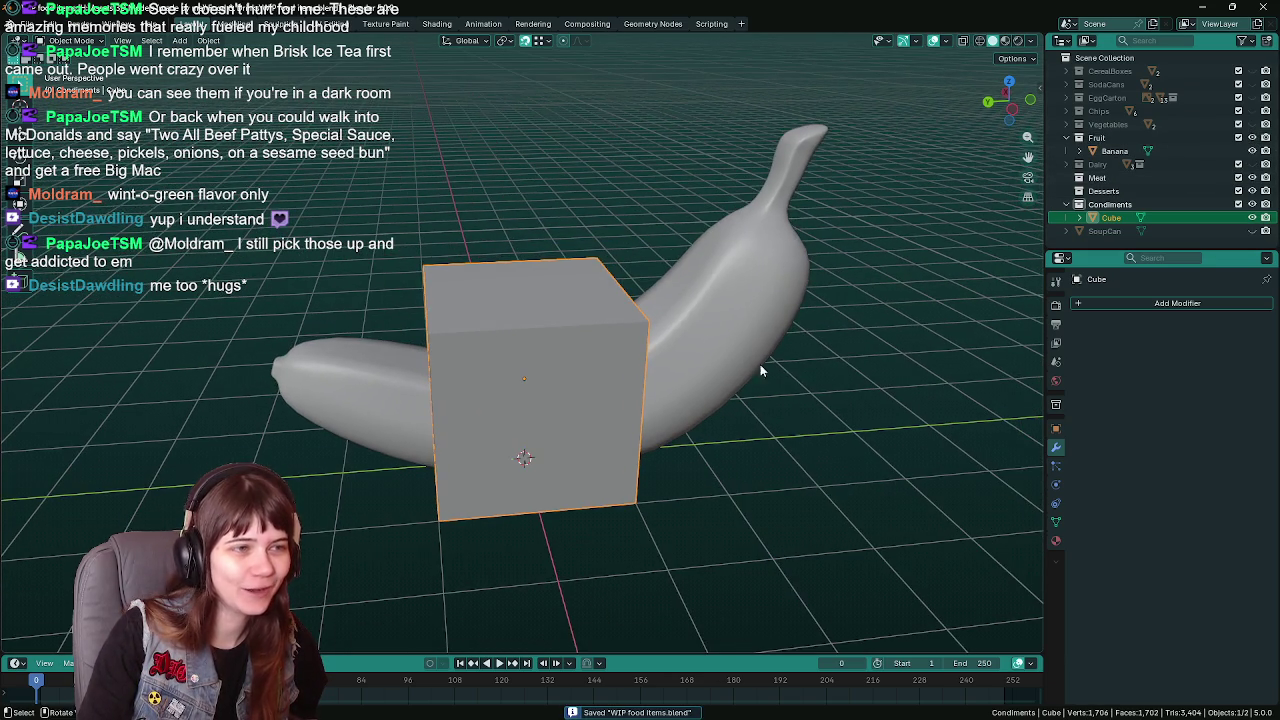
{"action": "scroll", "coordinate": [811, 371], "scroll_direction": "down", "scroll_amount": 3}
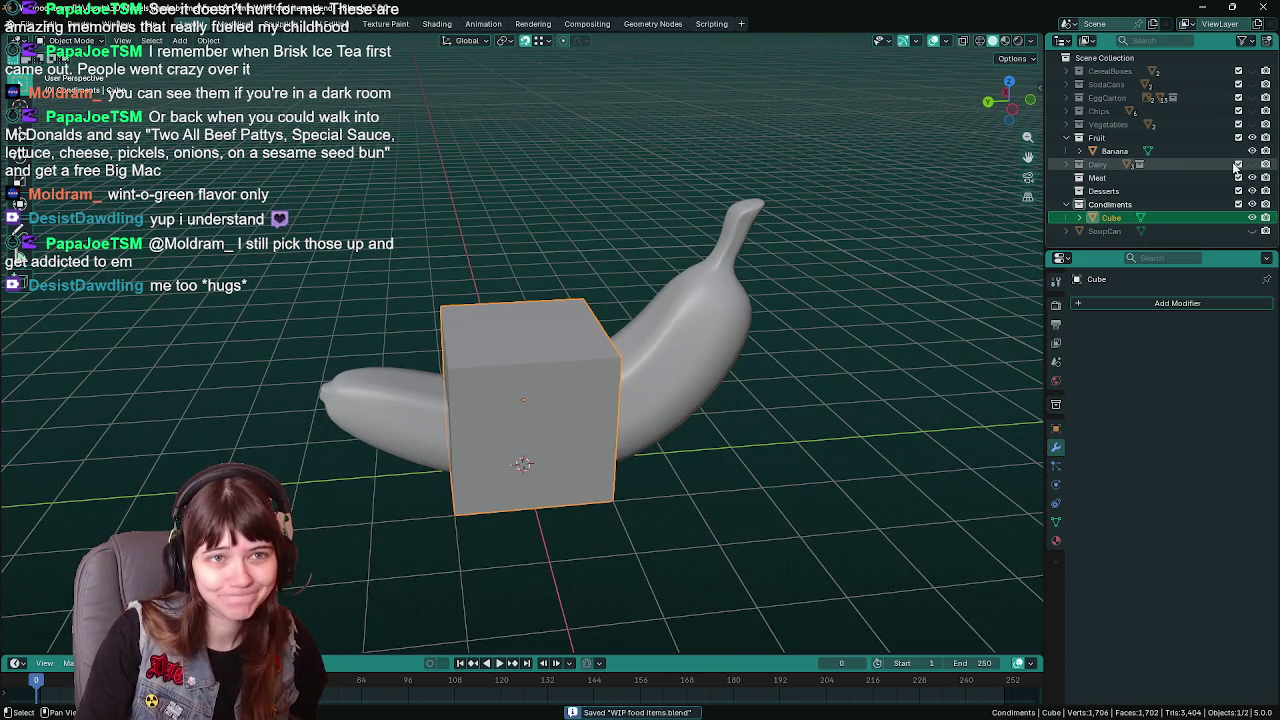
{"action": "left_click", "coordinate": [1251, 137]}
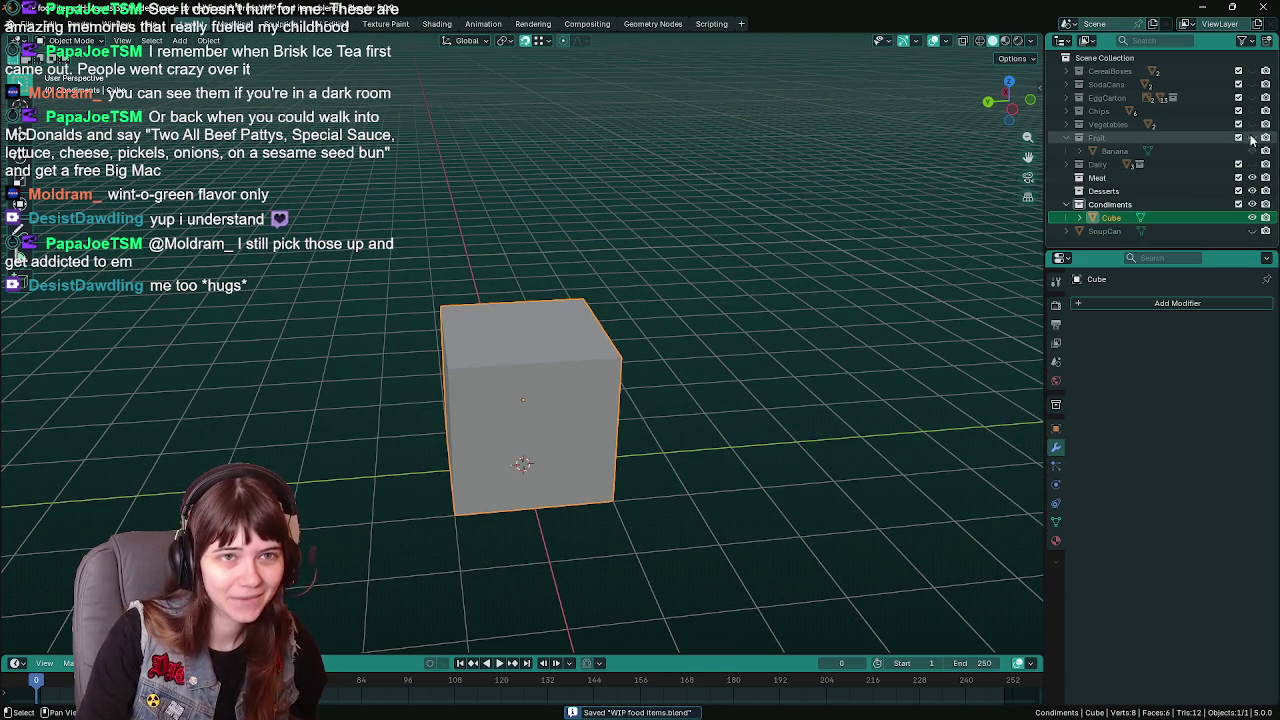
Unhide the CerealBoxes collection so the family-size box shows around the cube, and save
{"action": "left_click", "coordinate": [1251, 71]}
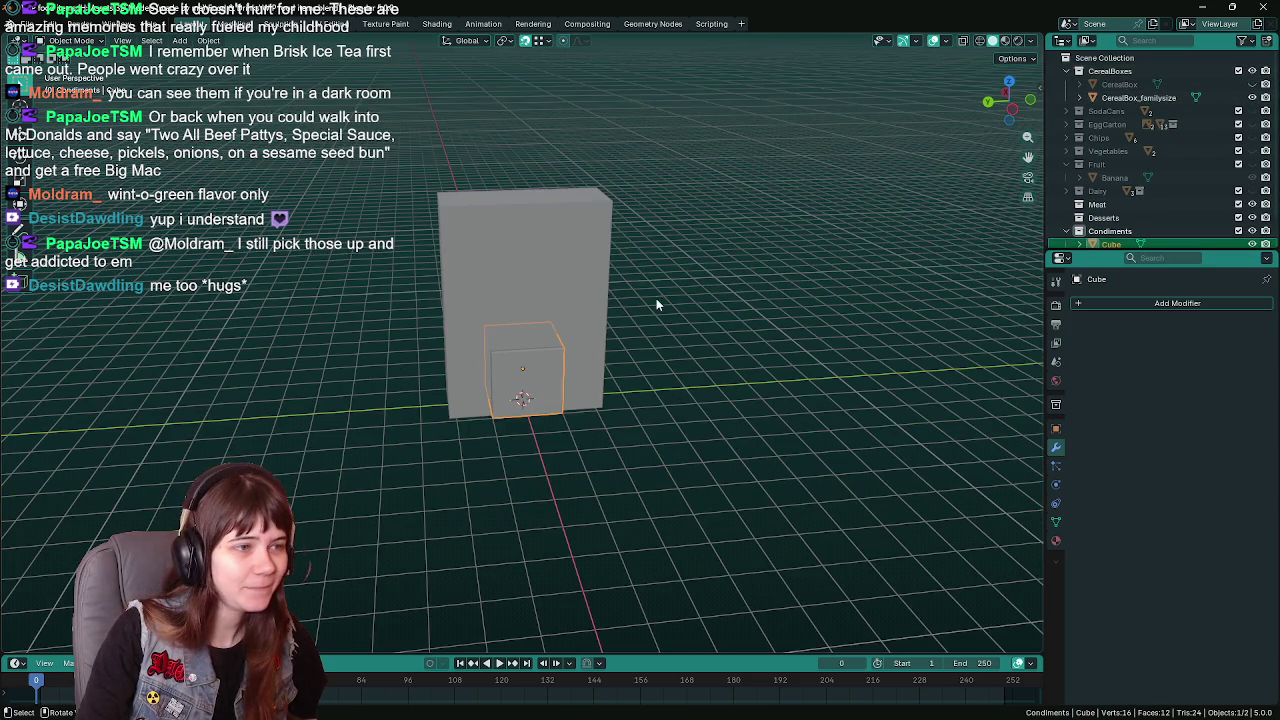
{"action": "middle_click_drag", "start_coordinate": [658, 299], "coordinate": [674, 325]}
{"action": "key", "text": "ctrl+s"}
Move CerealBox_familysize along Y to about 3.75 m beside the cube, then reselect the cube
{"action": "left_click", "coordinate": [674, 325]}
{"action": "key", "text": "g"}
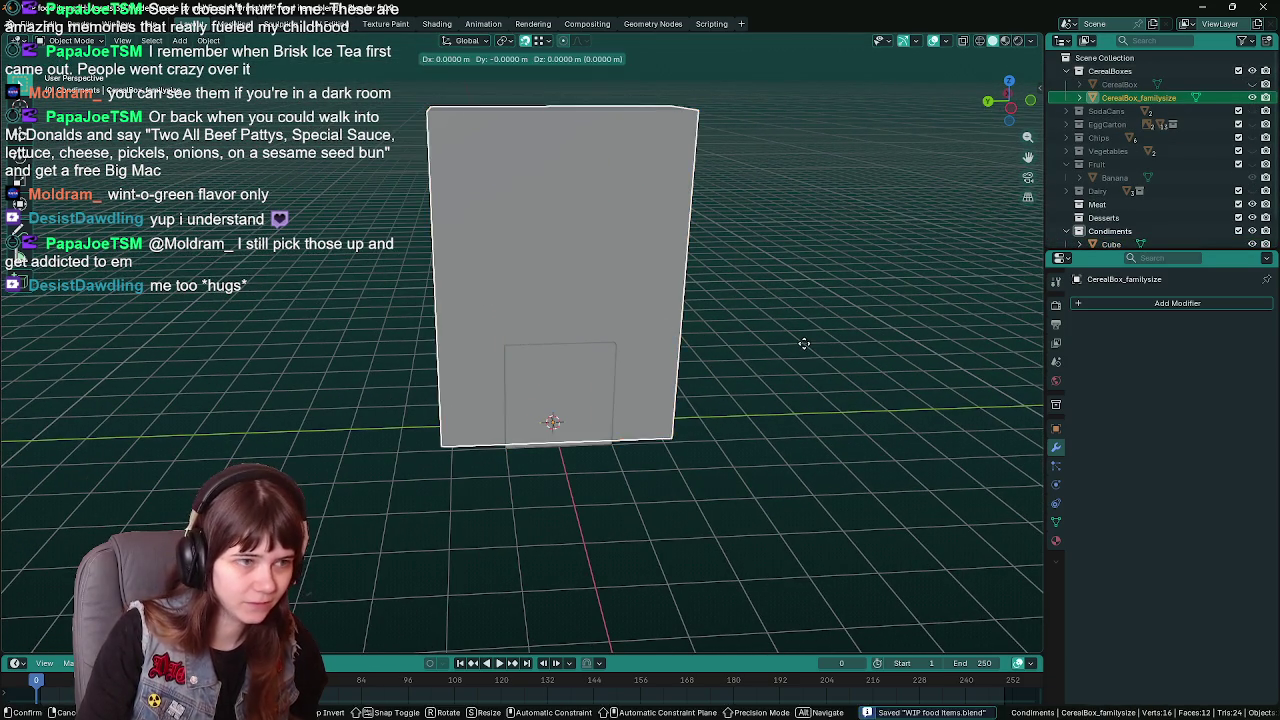
{"action": "key", "text": "Escape"}
{"action": "left_click", "coordinate": [1055, 428]}
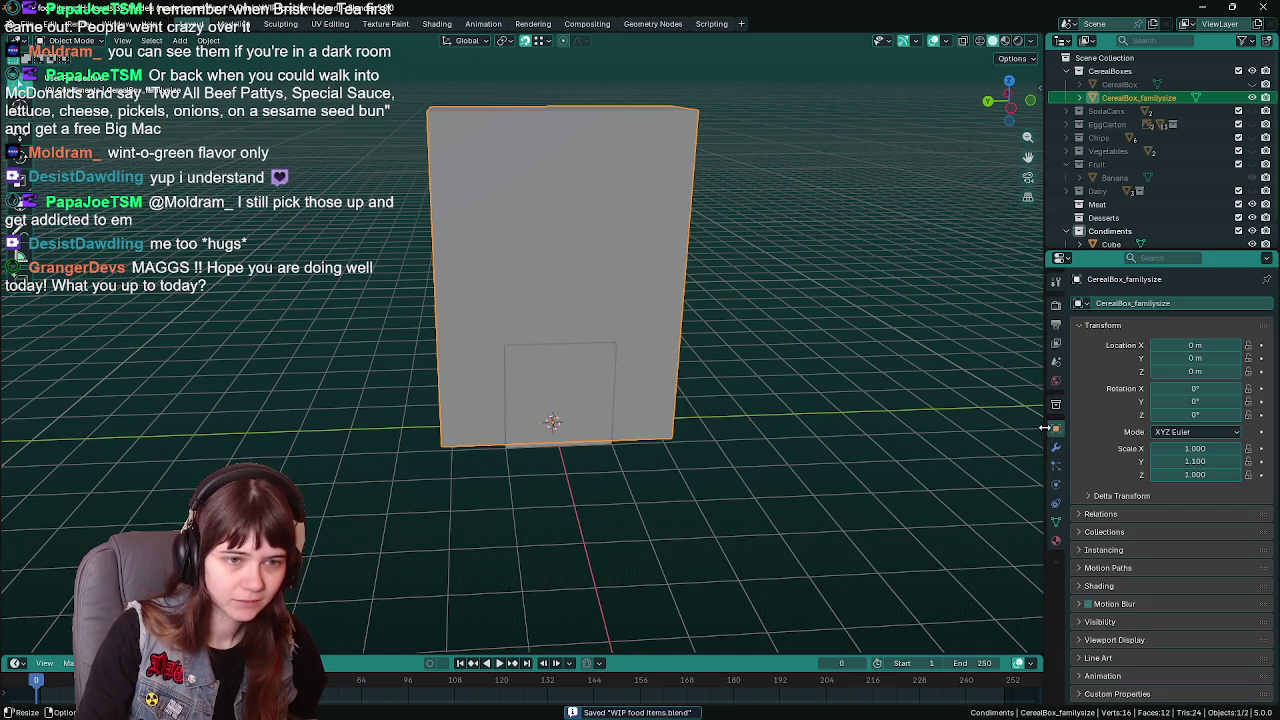
{"action": "key", "text": "g"}
{"action": "key", "text": "y"}
{"action": "left_click", "coordinate": [760, 372]}
{"action": "mouse_move", "coordinate": [600, 373]}
{"action": "middle_mouse_down"}
{"action": "mouse_move", "coordinate": [680, 366]}
{"action": "mouse_move", "coordinate": [662, 343]}
{"action": "mouse_move", "coordinate": [687, 364]}
{"action": "mouse_move", "coordinate": [583, 374]}
{"action": "mouse_move", "coordinate": [672, 373]}
{"action": "middle_mouse_up"}
{"action": "left_click", "coordinate": [575, 385]}
{"action": "scroll", "coordinate": [1149, 198], "scroll_direction": "down", "scroll_amount": 1}
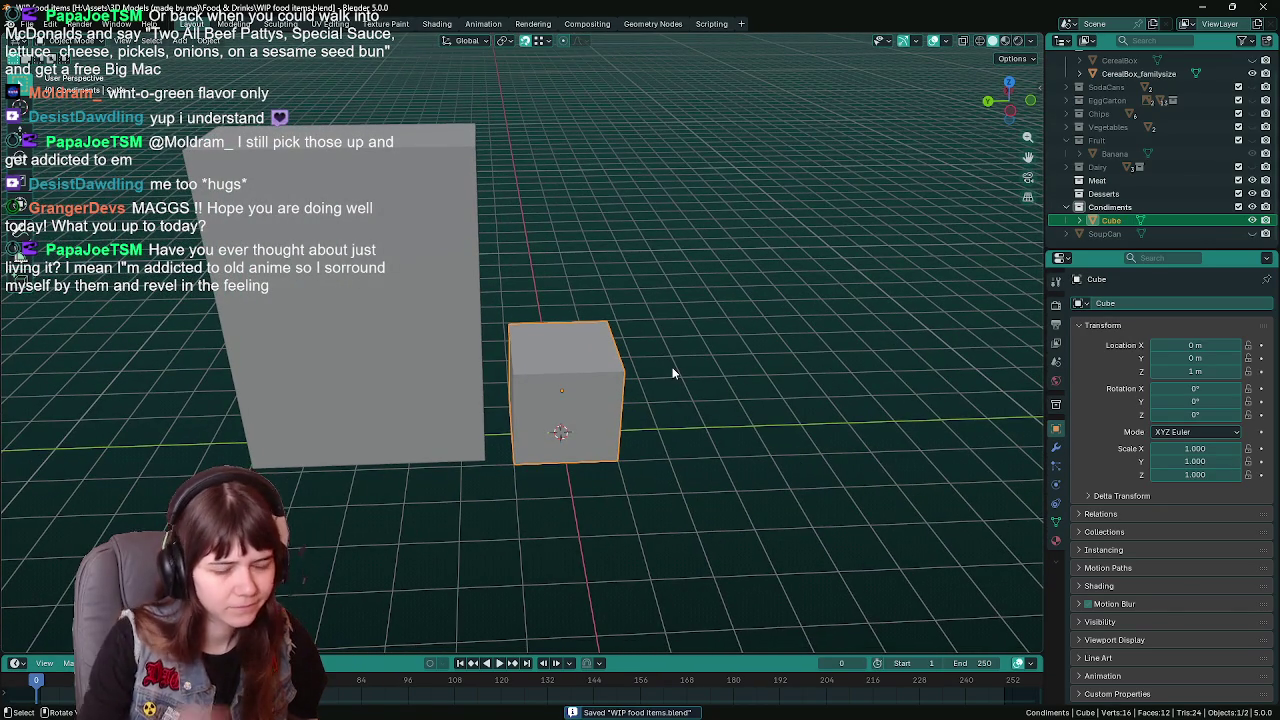